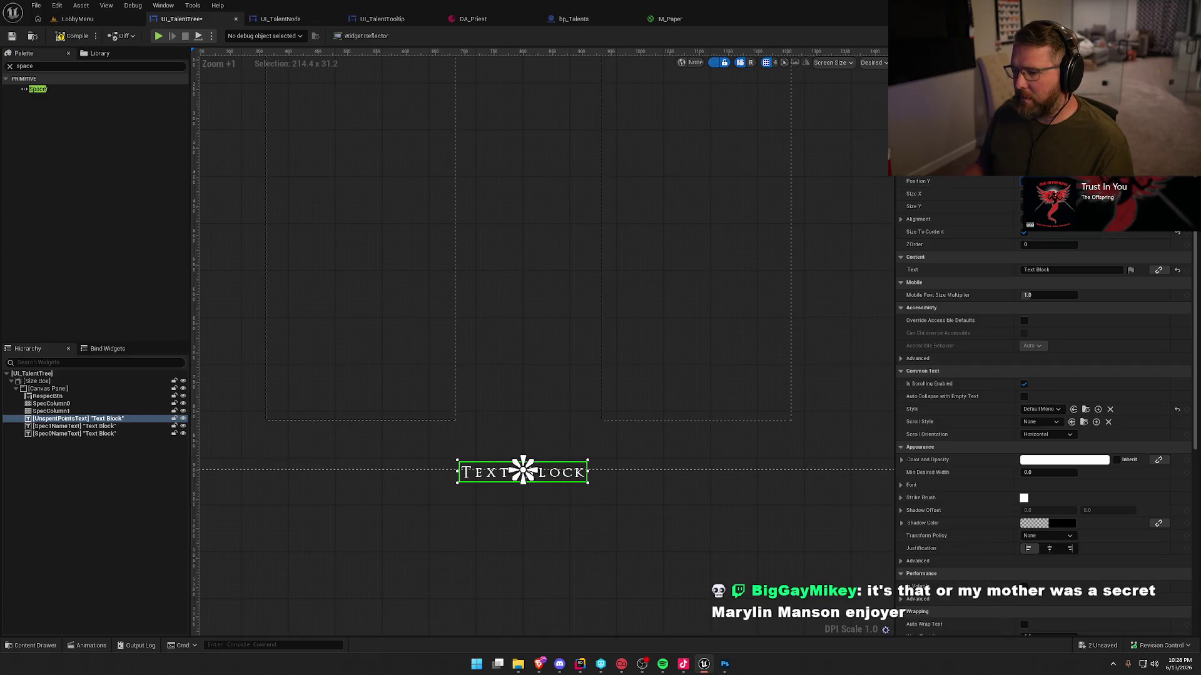
Nudge the UnspentPointsText label up with the arrow key, deselect it, and zoom the canvas out.
{"action": "key", "text": "Up"}
{"action": "key", "text": "Up"}
{"action": "key", "text": "Up"}
{"action": "key", "text": "Up"}
{"action": "key", "text": "Up"}
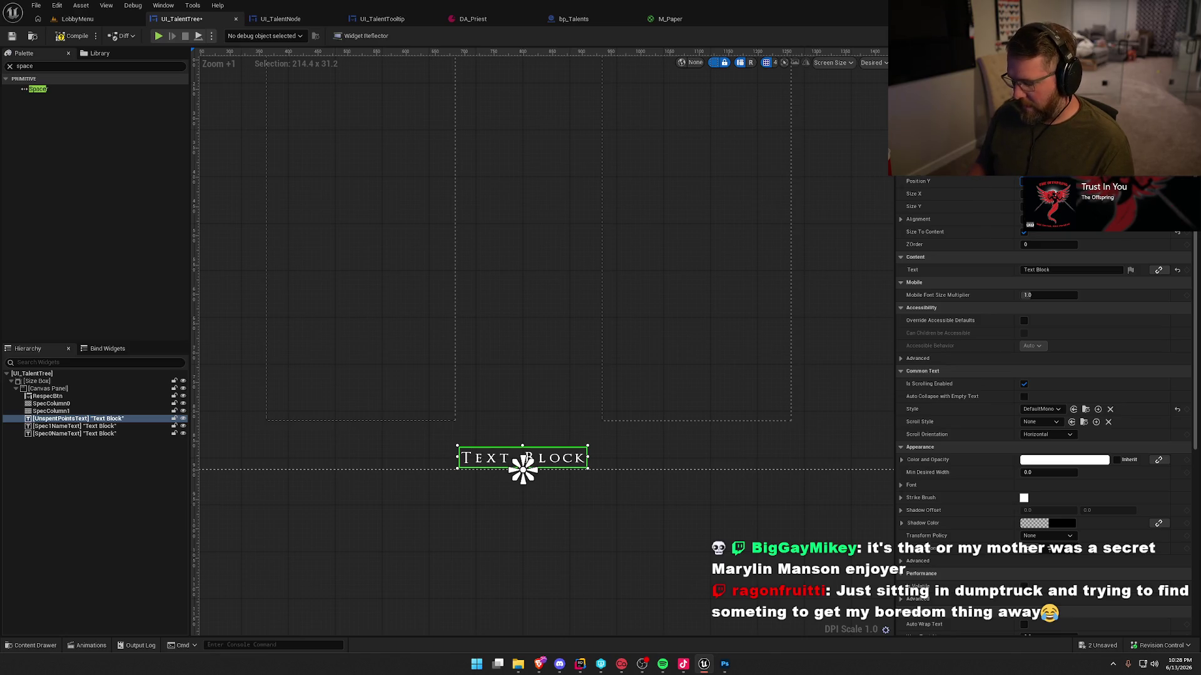
{"action": "left_click", "coordinate": [702, 431]}
{"action": "scroll", "coordinate": [702, 431], "scroll_direction": "down", "scroll_amount": 2}
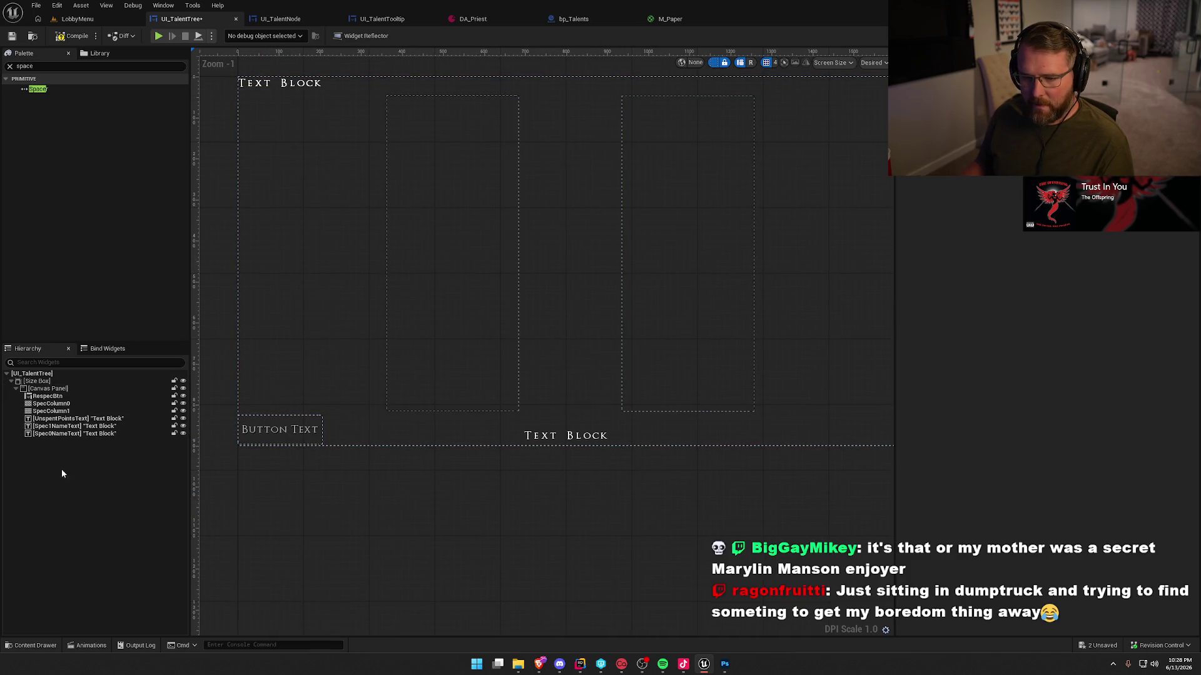
Make Spec1NameText size to content with the Default_8_White style, then drag it into position.
{"action": "left_click", "coordinate": [69, 426]}
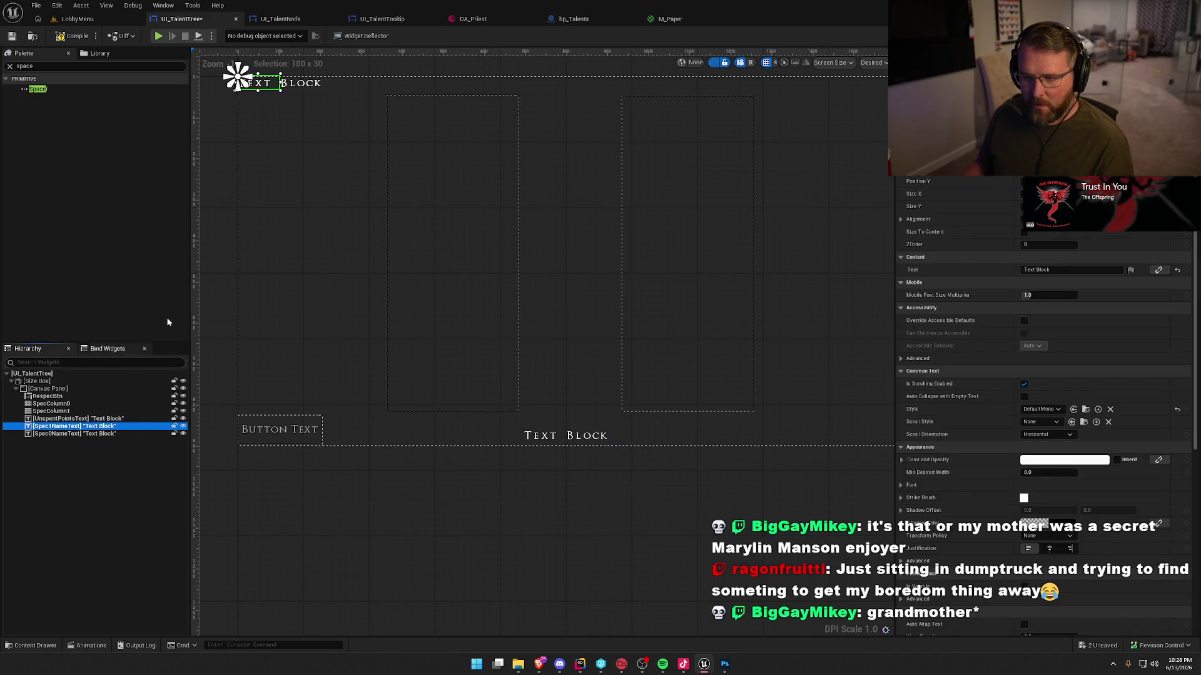
{"action": "left_click", "coordinate": [1039, 155]}
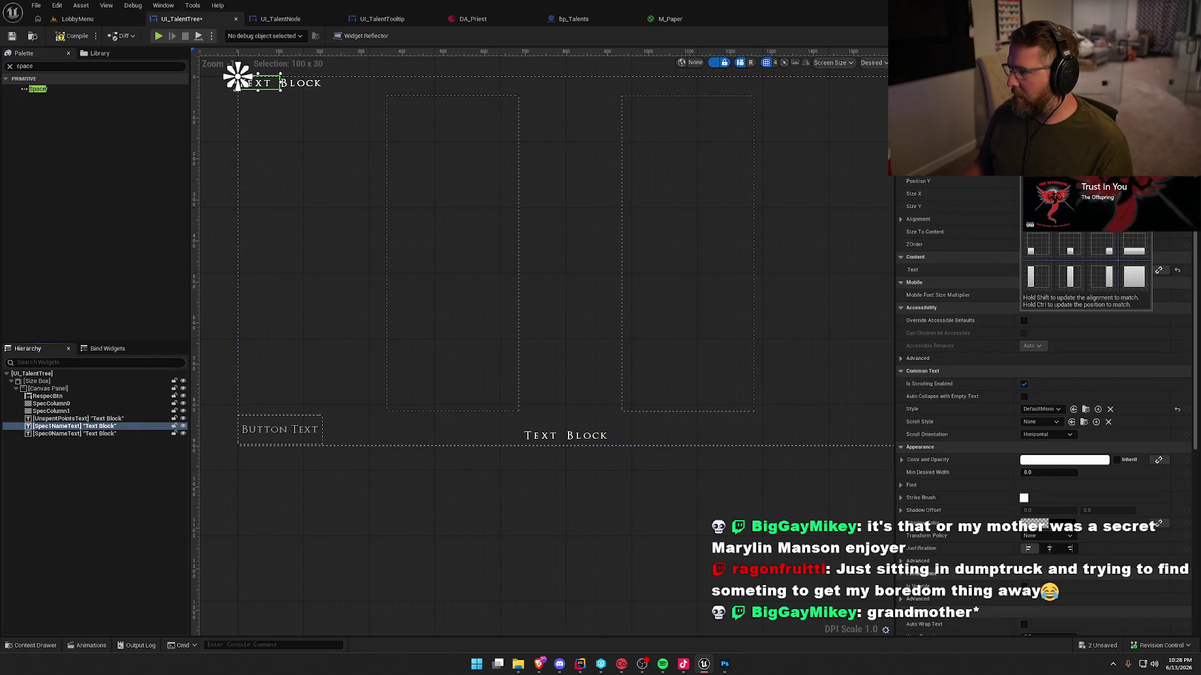
{"action": "left_click", "coordinate": [951, 267]}
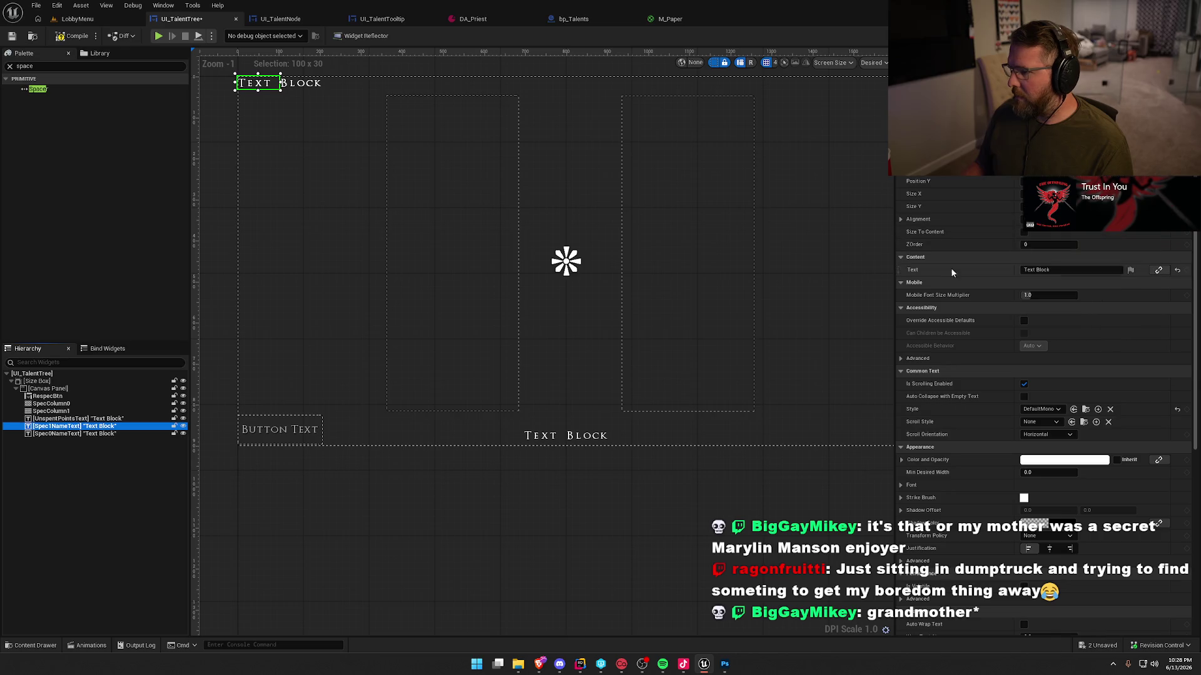
{"action": "left_click", "coordinate": [1024, 232]}
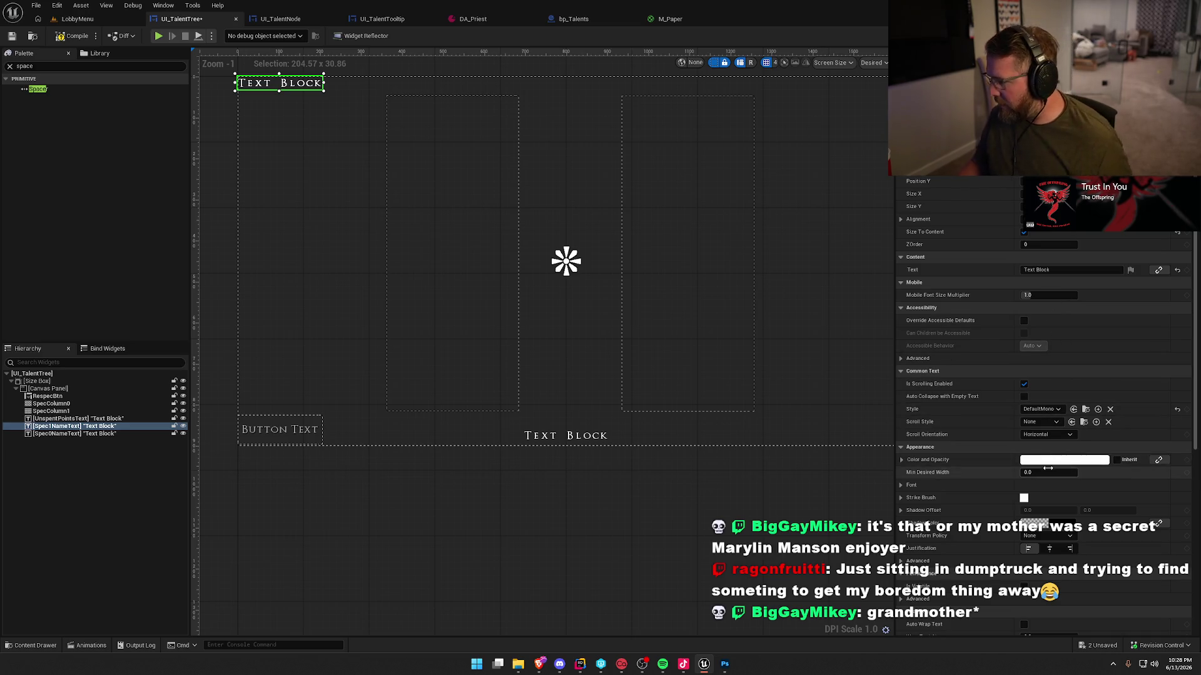
{"action": "left_click", "coordinate": [1041, 409]}
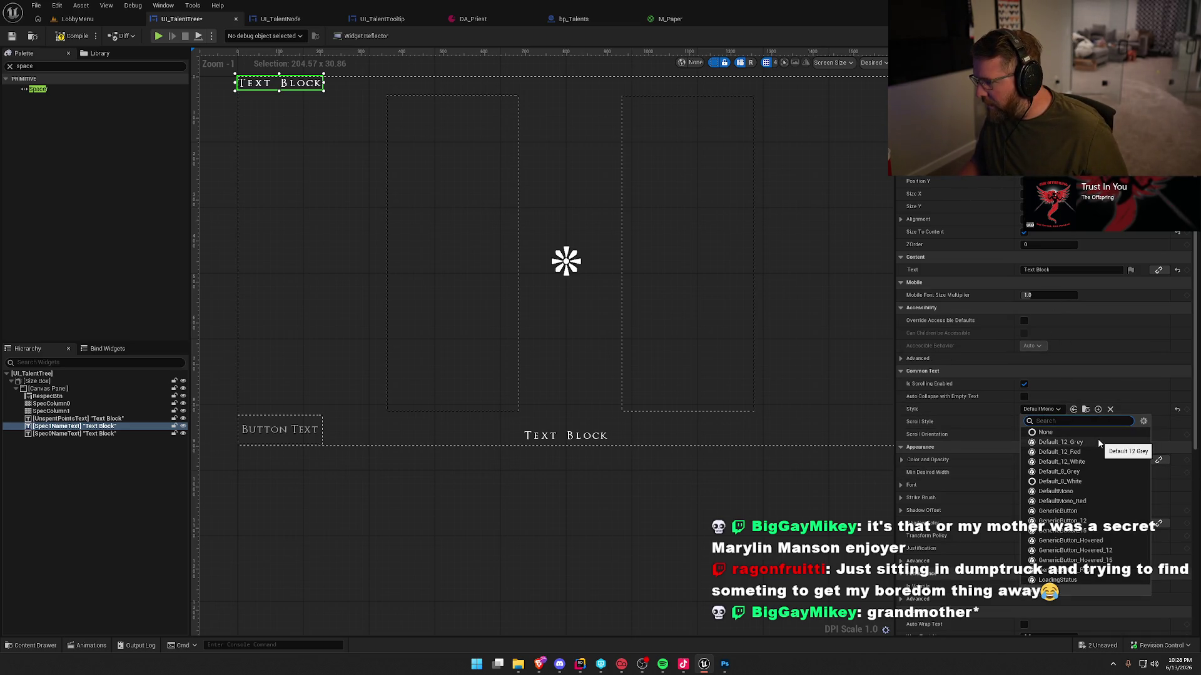
{"action": "left_click", "coordinate": [1098, 485]}
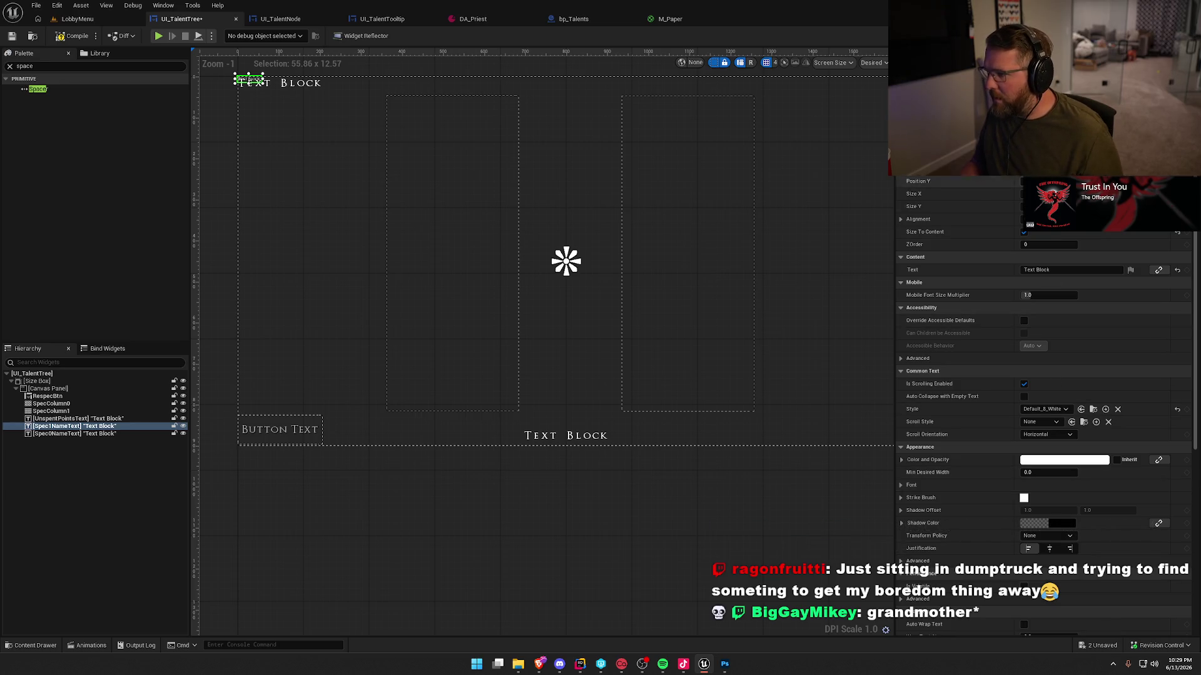
{"action": "left_click_drag", "start_coordinate": [1038, 219], "coordinate": [1075, 219]}
Drag the Spec1NameText label down to the bottom of the right spec column.
{"action": "key", "text": "Tab"}
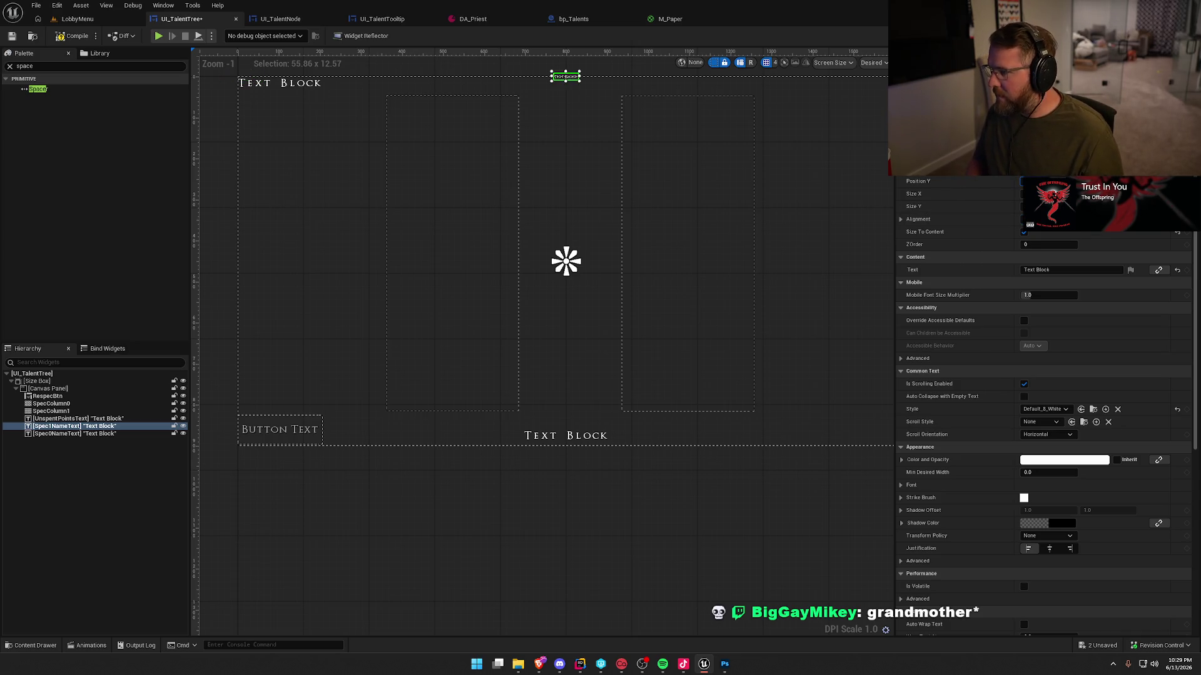
{"action": "scroll", "coordinate": [605, 316], "scroll_direction": "up", "scroll_amount": 5}
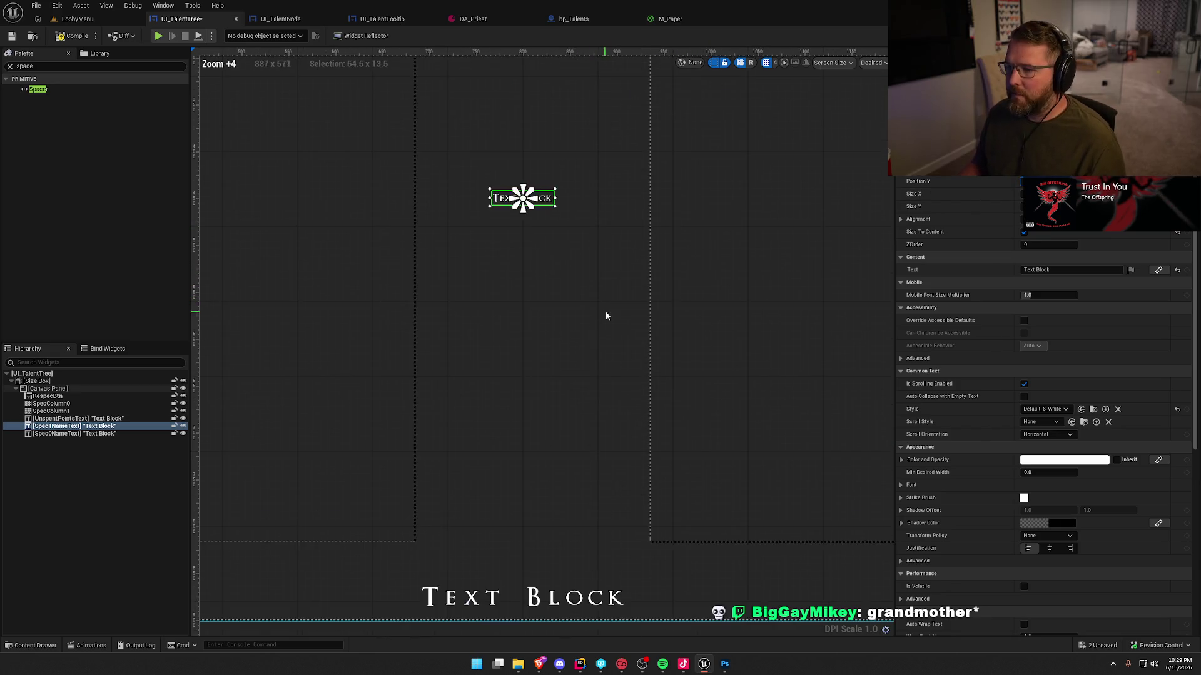
{"action": "mouse_move", "coordinate": [548, 200]}
{"action": "left_mouse_down"}
{"action": "mouse_move", "coordinate": [824, 503]}
{"action": "mouse_move", "coordinate": [844, 509]}
{"action": "left_mouse_up"}
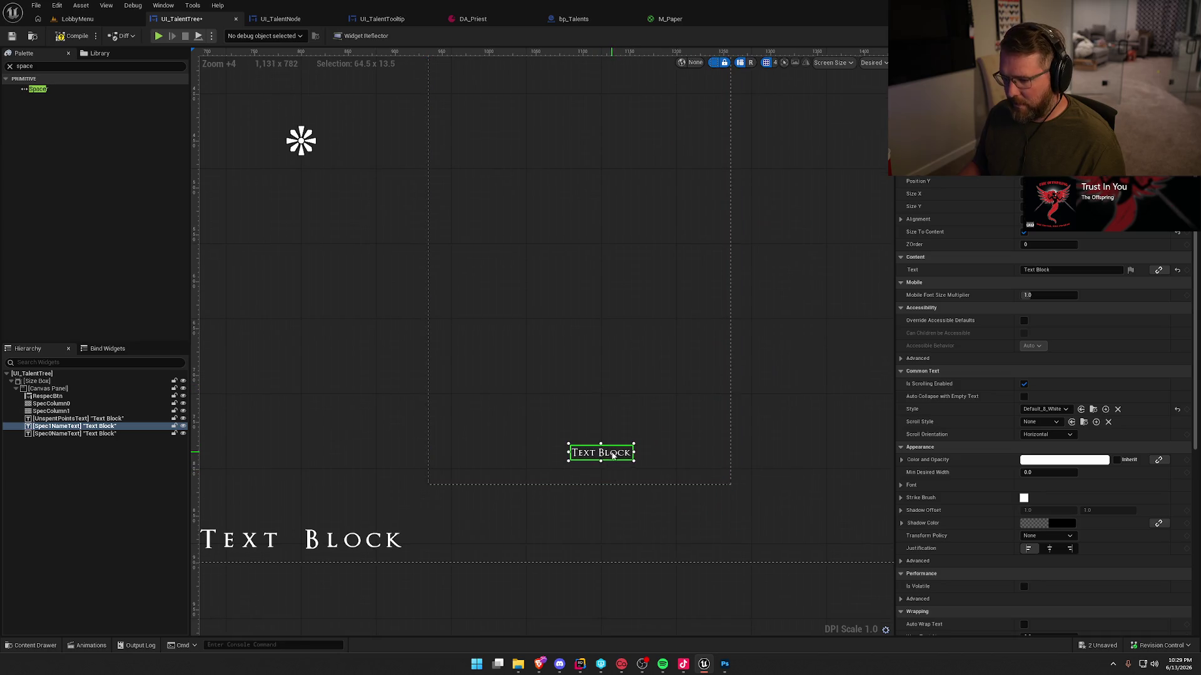
{"action": "left_click_drag", "start_coordinate": [616, 458], "coordinate": [586, 466]}
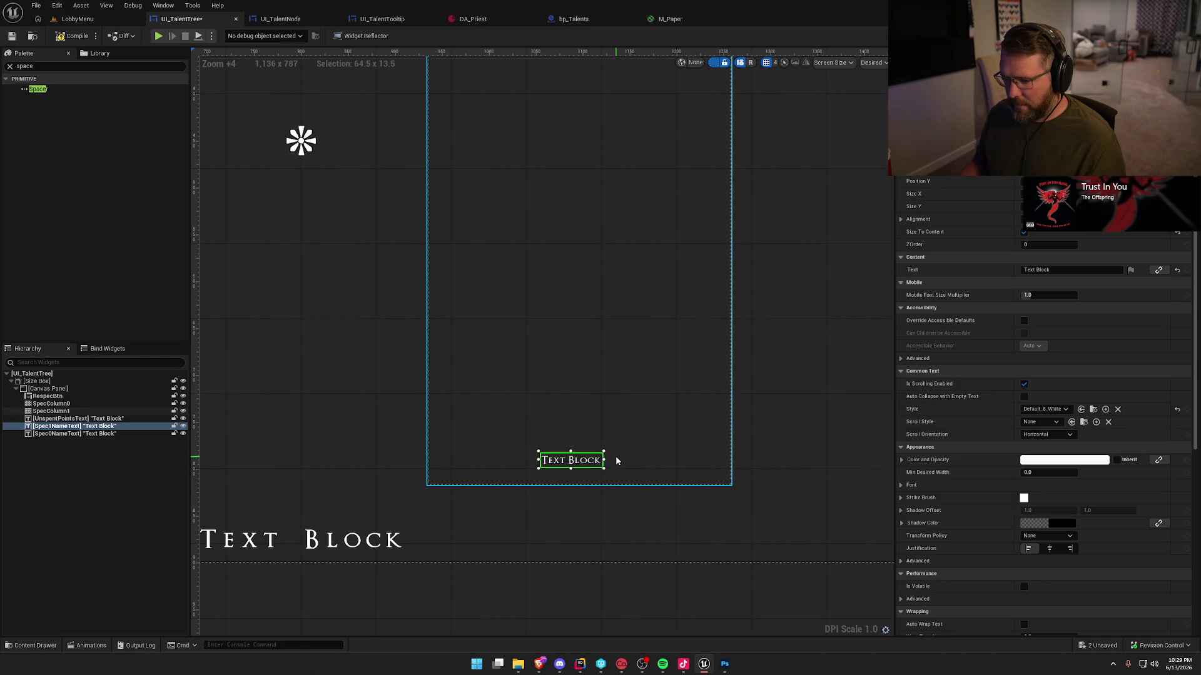
Check the label against SpecColumn1's bounds and nudge it to centre along the bottom edge.
{"action": "scroll", "coordinate": [729, 412], "scroll_direction": "down", "scroll_amount": 4}
{"action": "scroll", "coordinate": [665, 394], "scroll_direction": "up", "scroll_amount": 1}
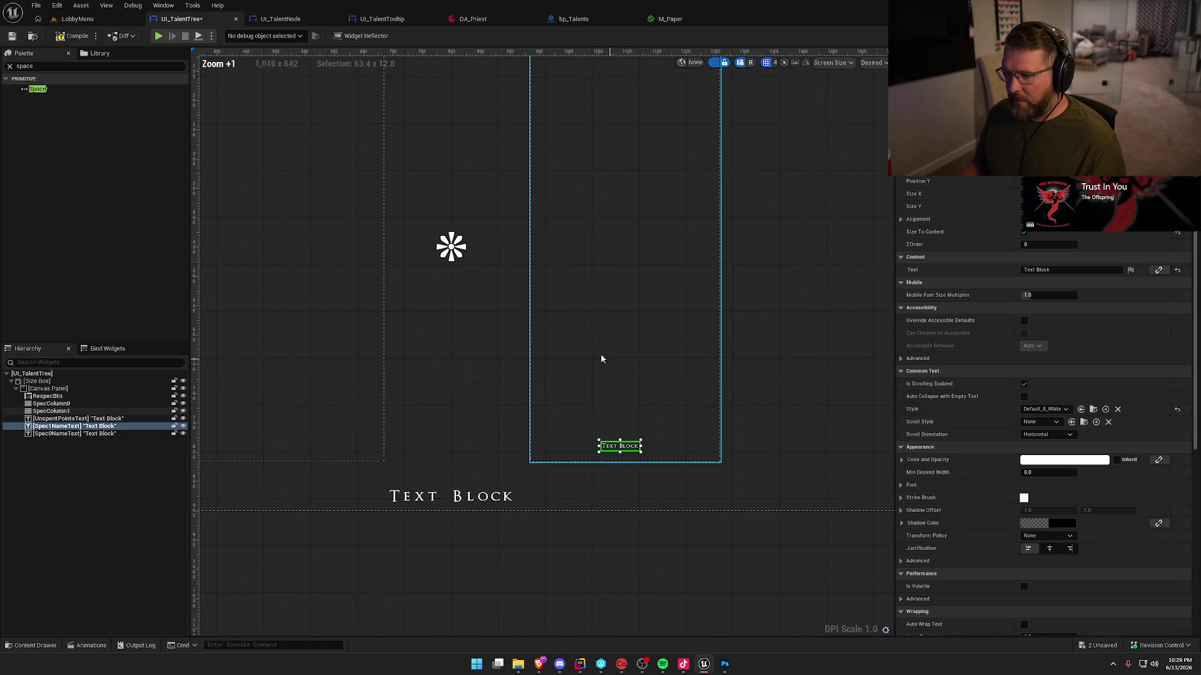
{"action": "left_click", "coordinate": [601, 269]}
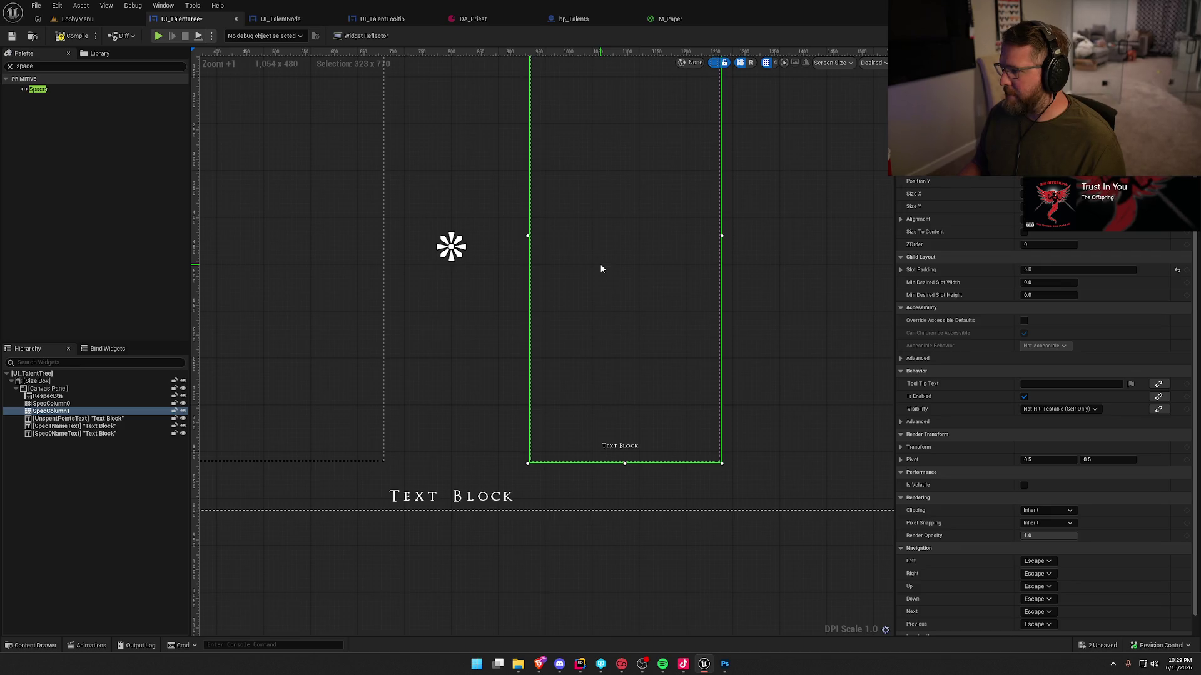
{"action": "left_click", "coordinate": [617, 449]}
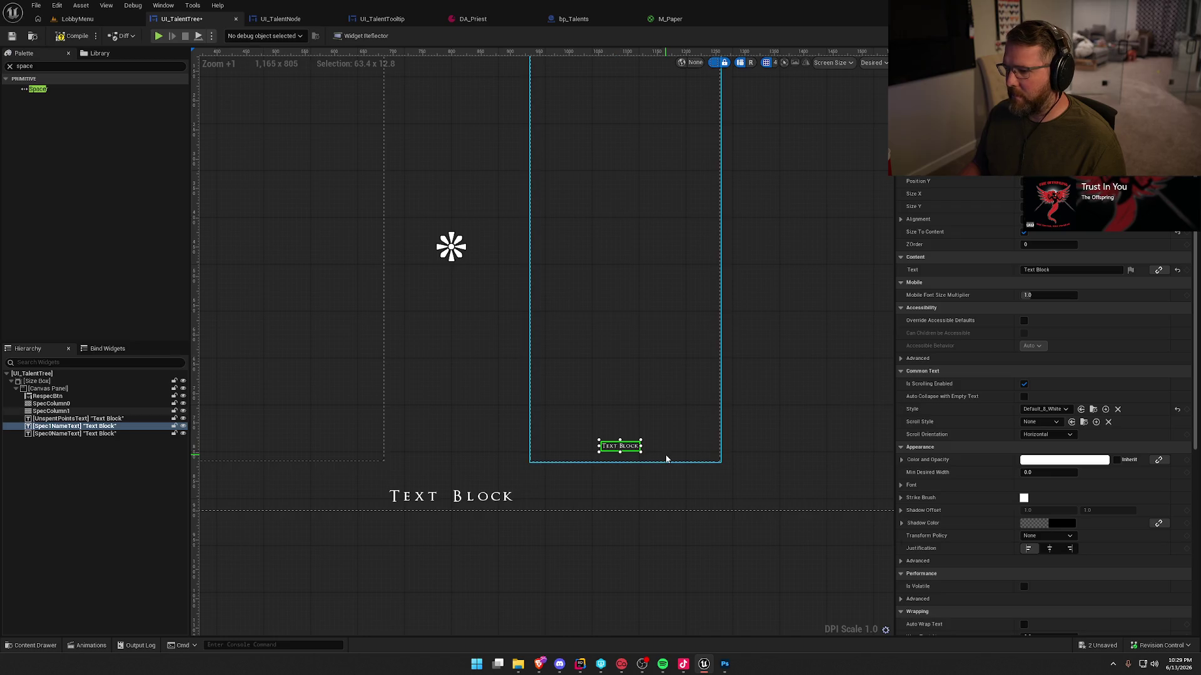
{"action": "scroll", "coordinate": [619, 463], "scroll_direction": "down", "scroll_amount": 3}
{"action": "scroll", "coordinate": [651, 478], "scroll_direction": "up", "scroll_amount": 3}
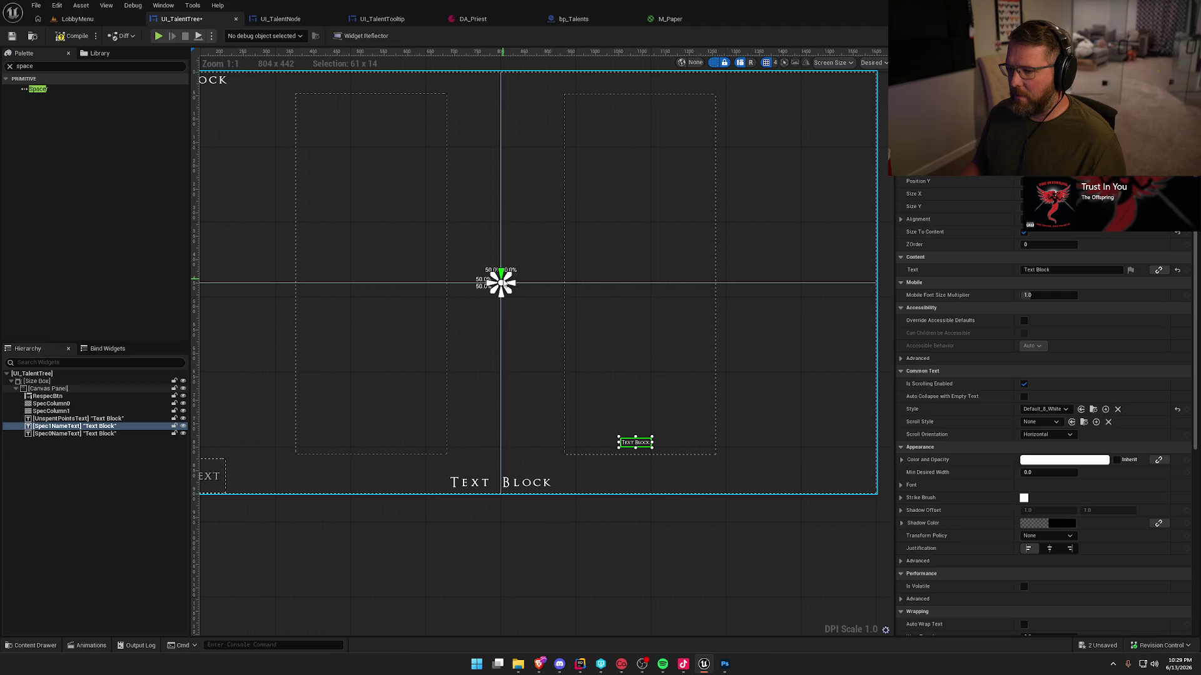
{"action": "left_click", "coordinate": [634, 346]}
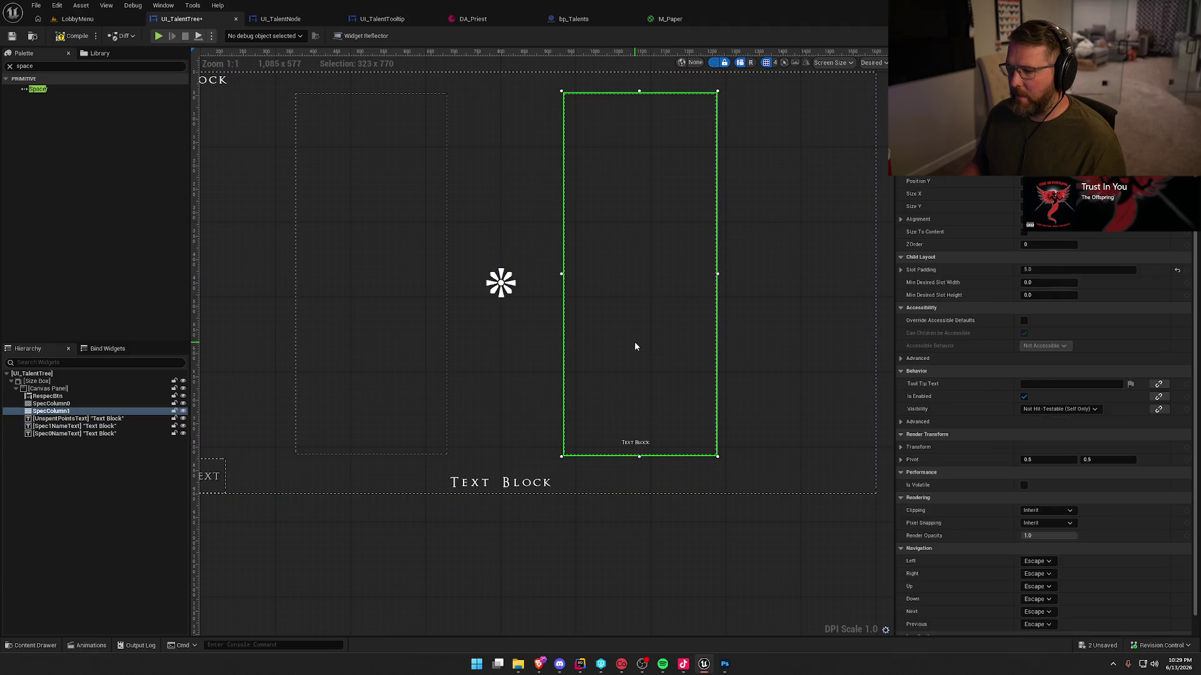
{"action": "left_click", "coordinate": [634, 445]}
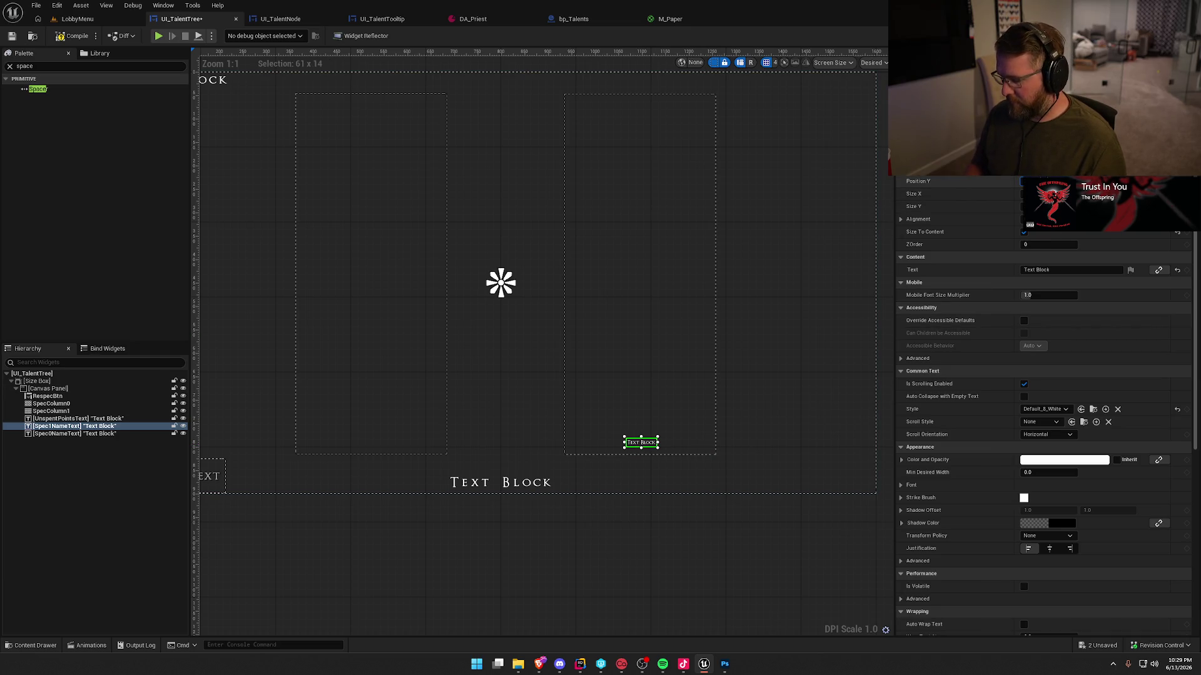
{"action": "key", "text": "Return"}
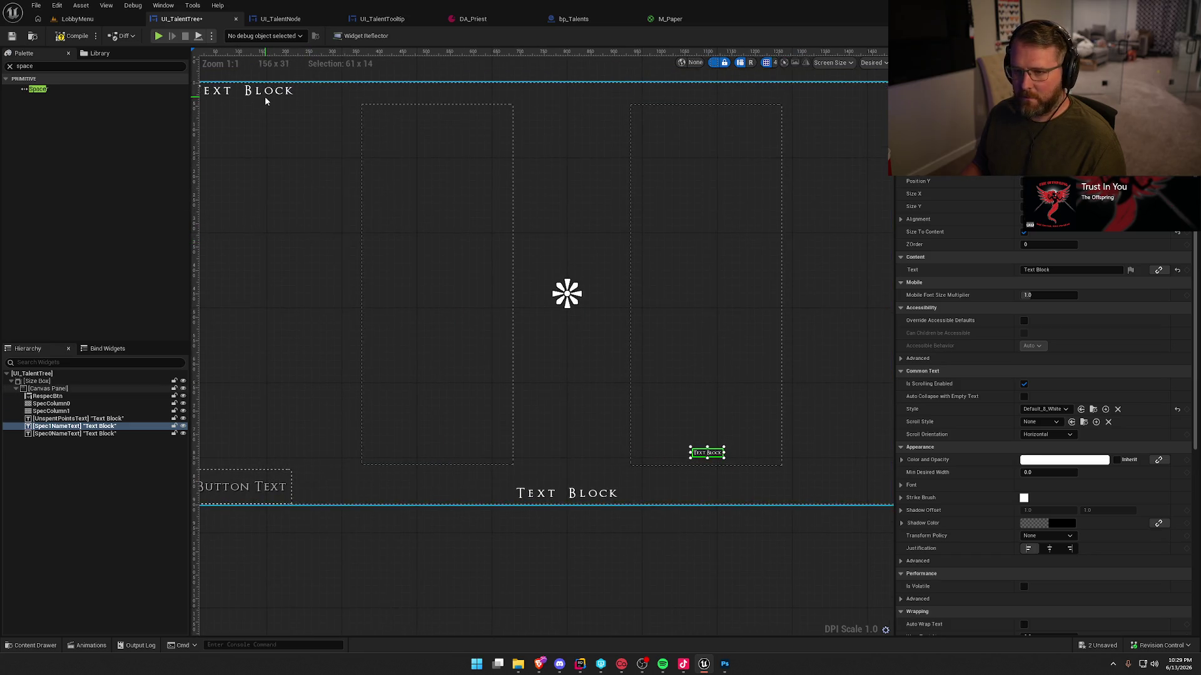
Give Spec0NameText Size To Content and the Default_8_White style.
{"action": "left_click", "coordinate": [266, 100]}
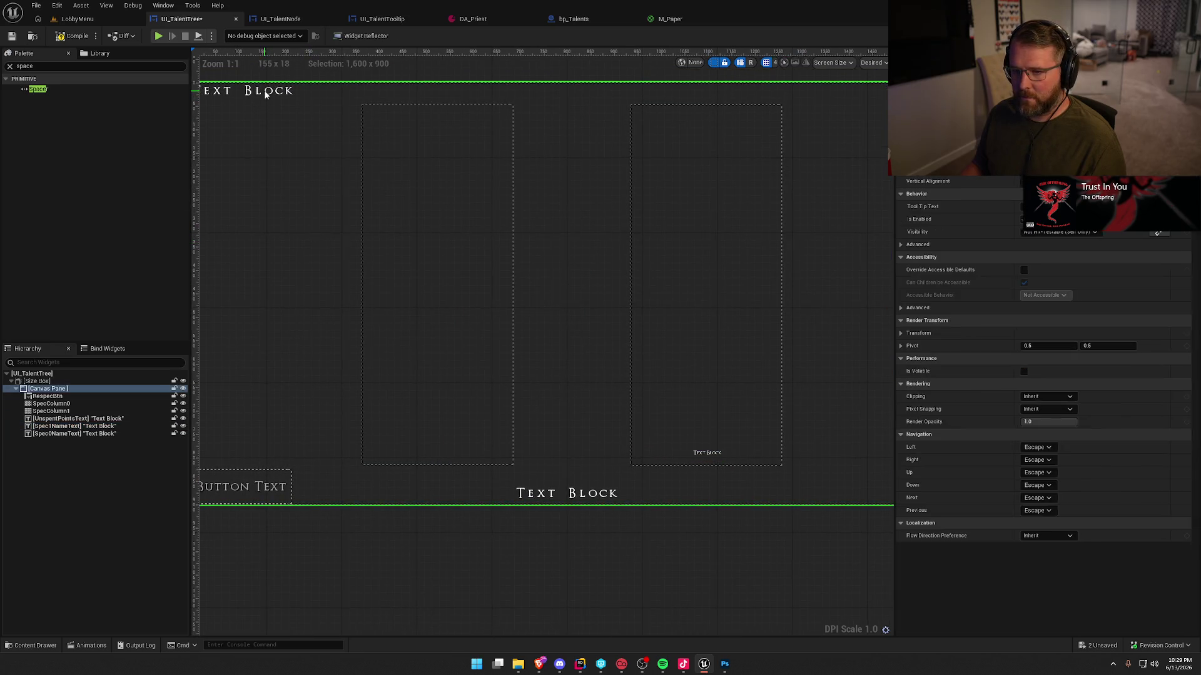
{"action": "left_click", "coordinate": [87, 434]}
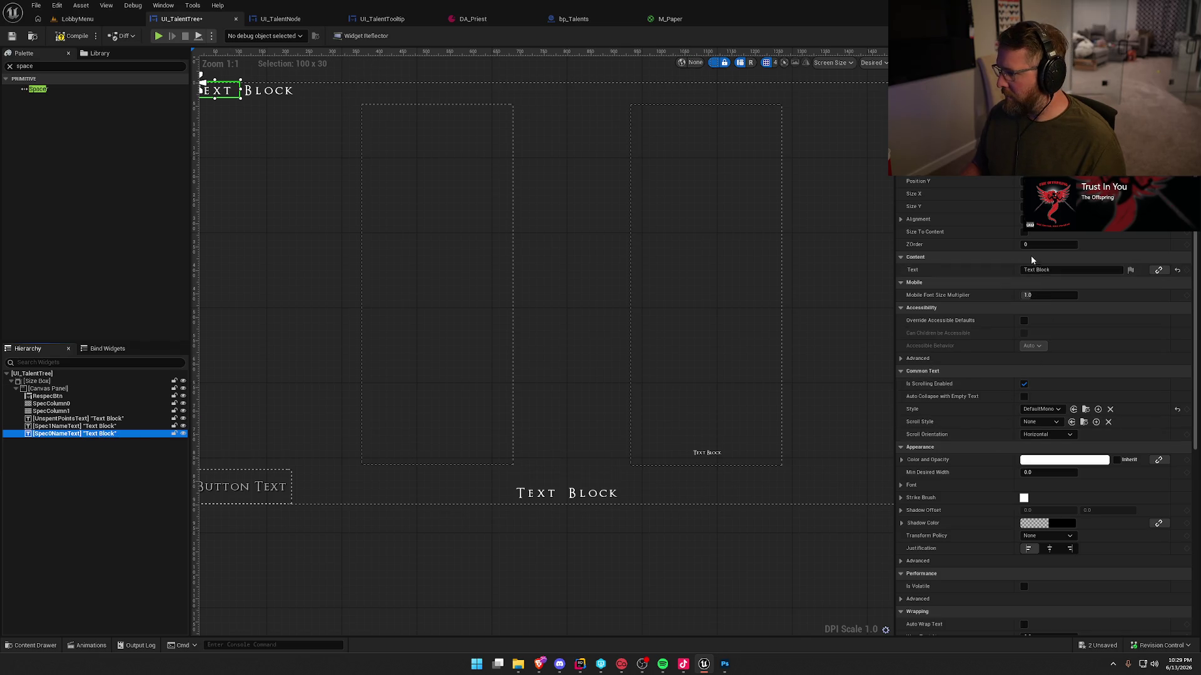
{"action": "left_click", "coordinate": [1023, 232]}
{"action": "left_click", "coordinate": [1041, 409]}
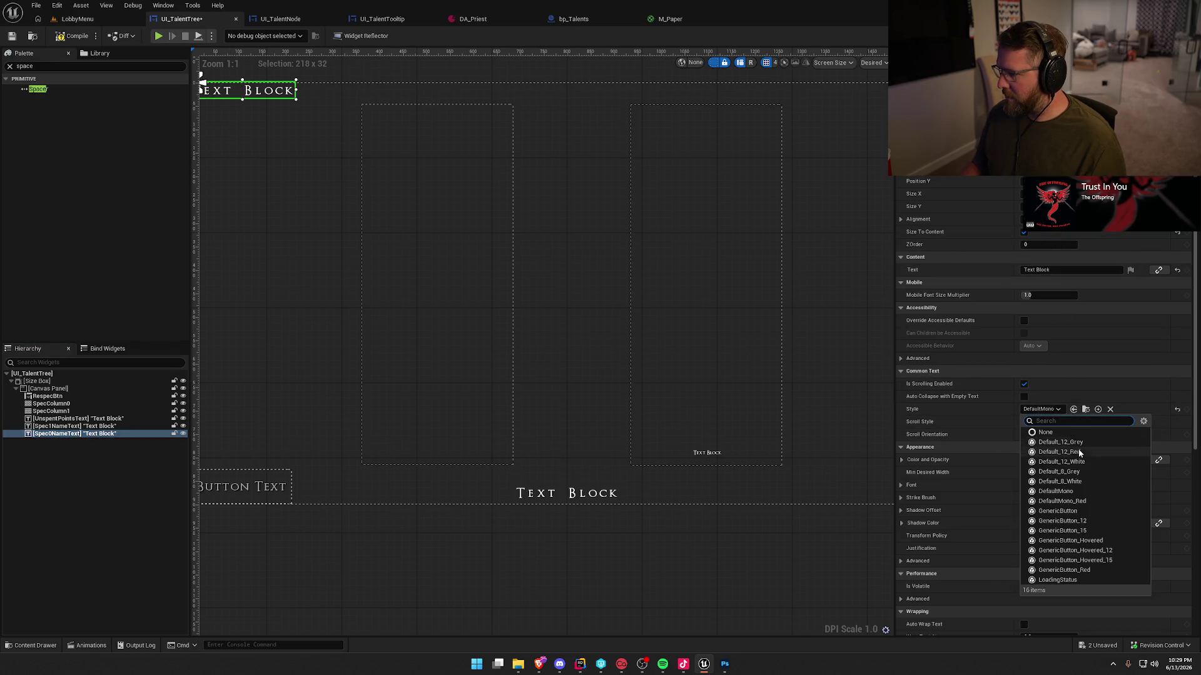
{"action": "left_click", "coordinate": [1087, 481]}
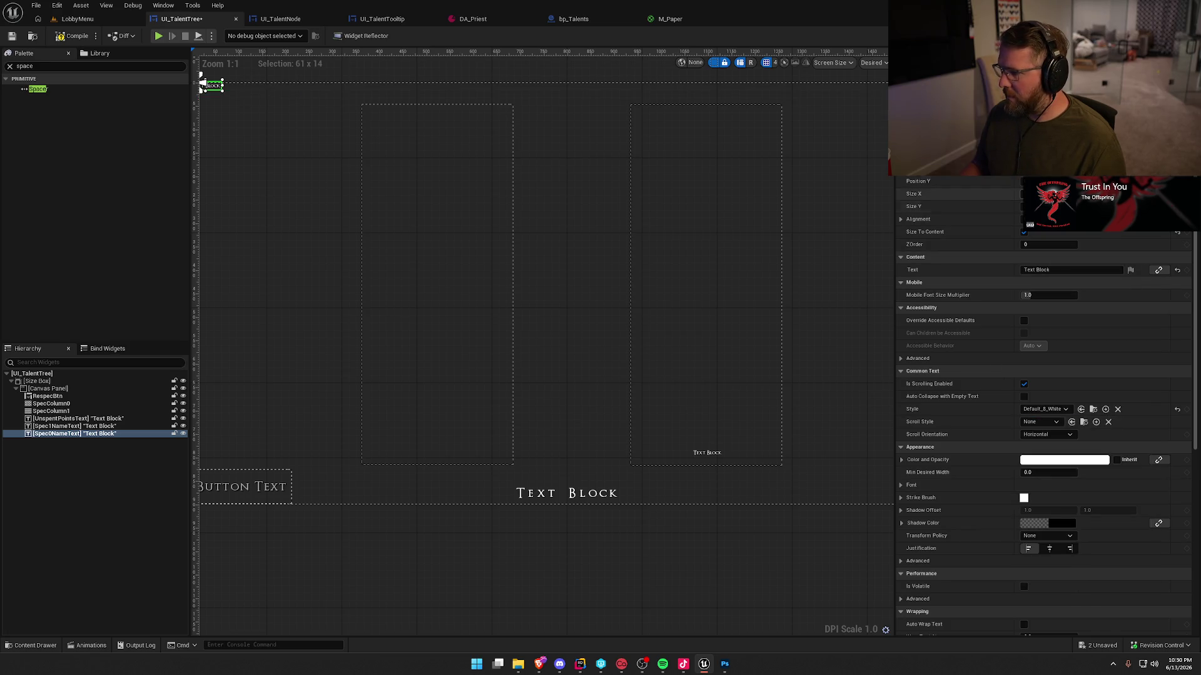
Apply an anchor preset to Spec0NameText, then reselect Spec1NameText for comparison.
{"action": "left_click", "coordinate": [1038, 169]}
{"action": "left_click", "coordinate": [1038, 249]}
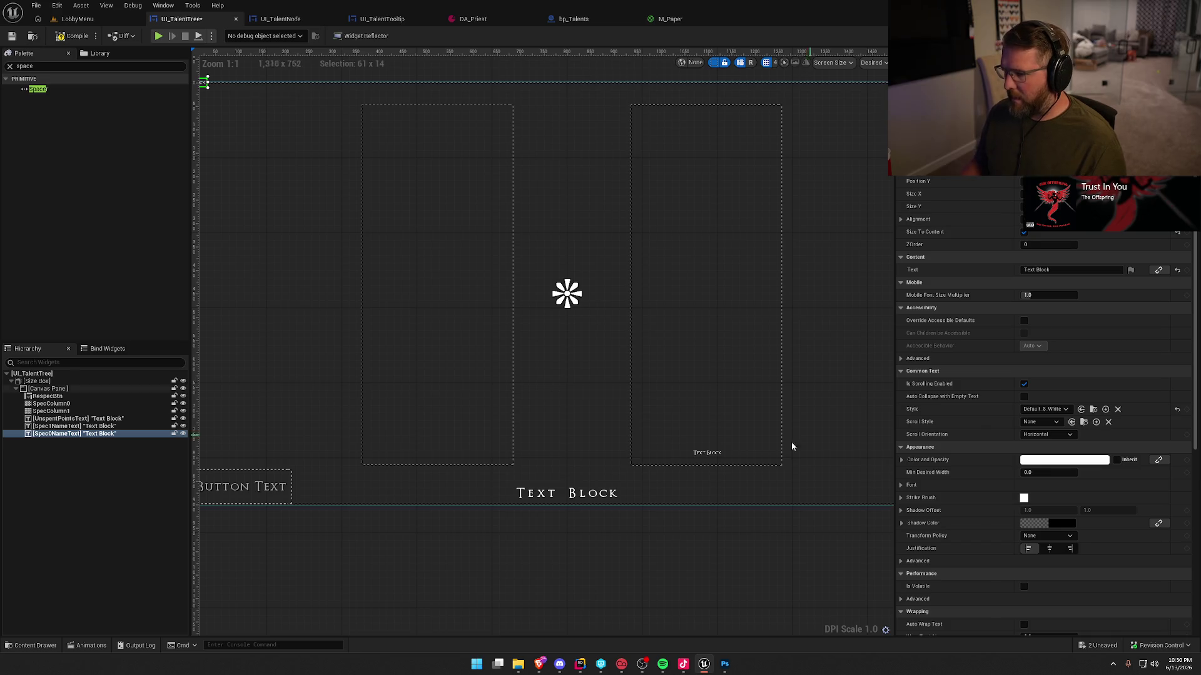
{"action": "left_click", "coordinate": [707, 452]}
{"action": "left_click_drag", "start_coordinate": [544, 321], "coordinate": [595, 338]}
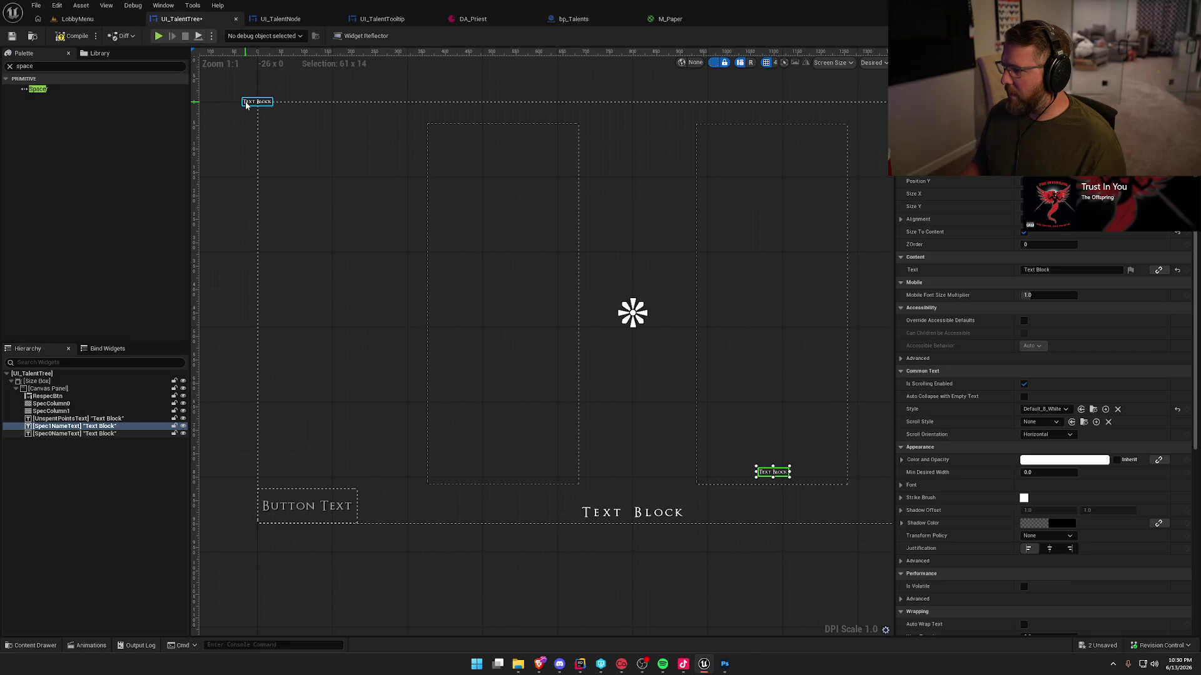
Move Spec0NameText to the bottom of the left column and nudge it right to match Spec1NameText.
{"action": "left_click", "coordinate": [246, 105]}
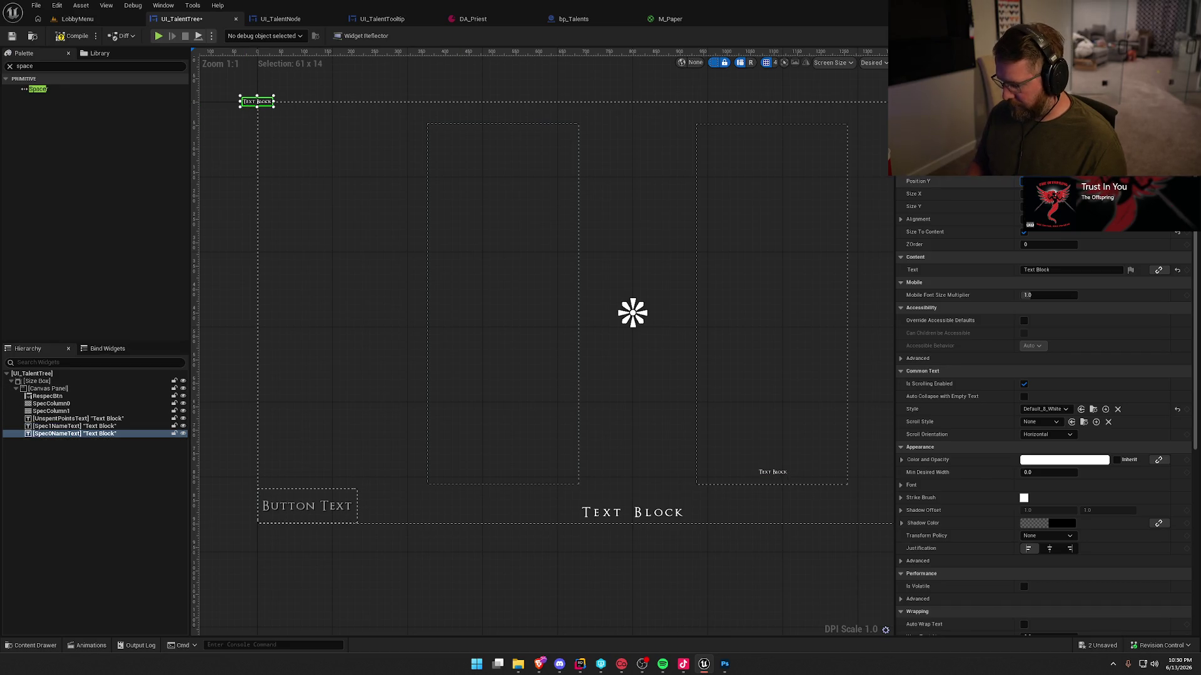
{"action": "key", "text": "Return"}
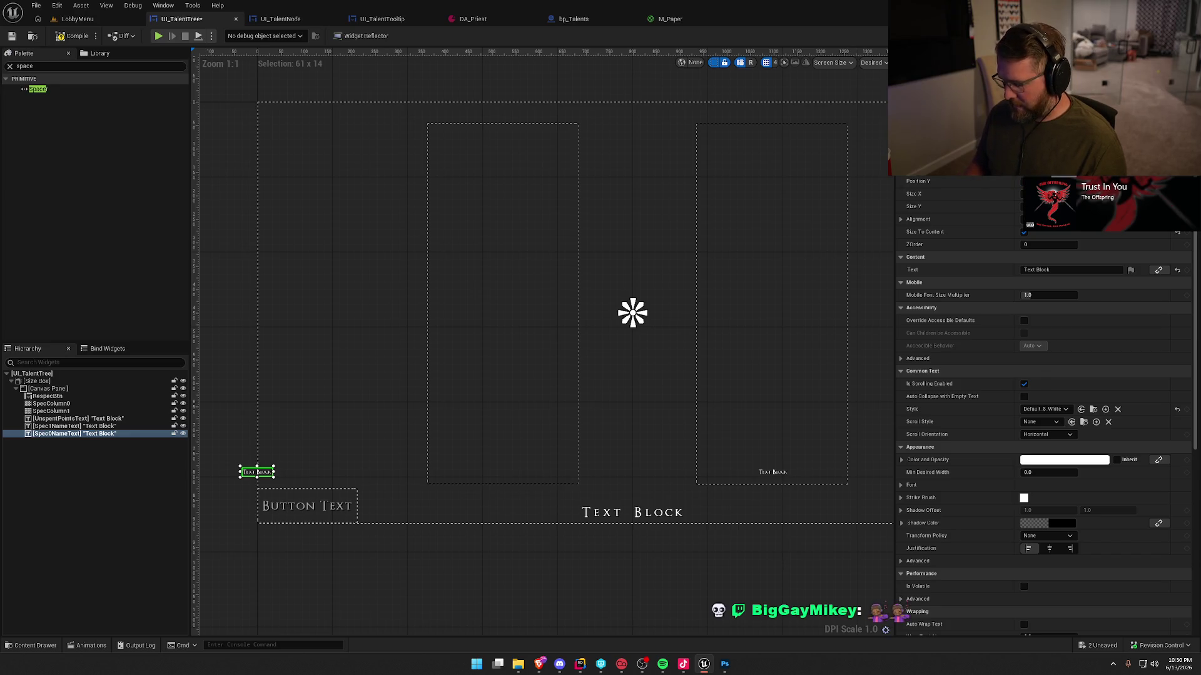
{"action": "key", "text": "Return"}
{"action": "left_click", "coordinate": [770, 476]}
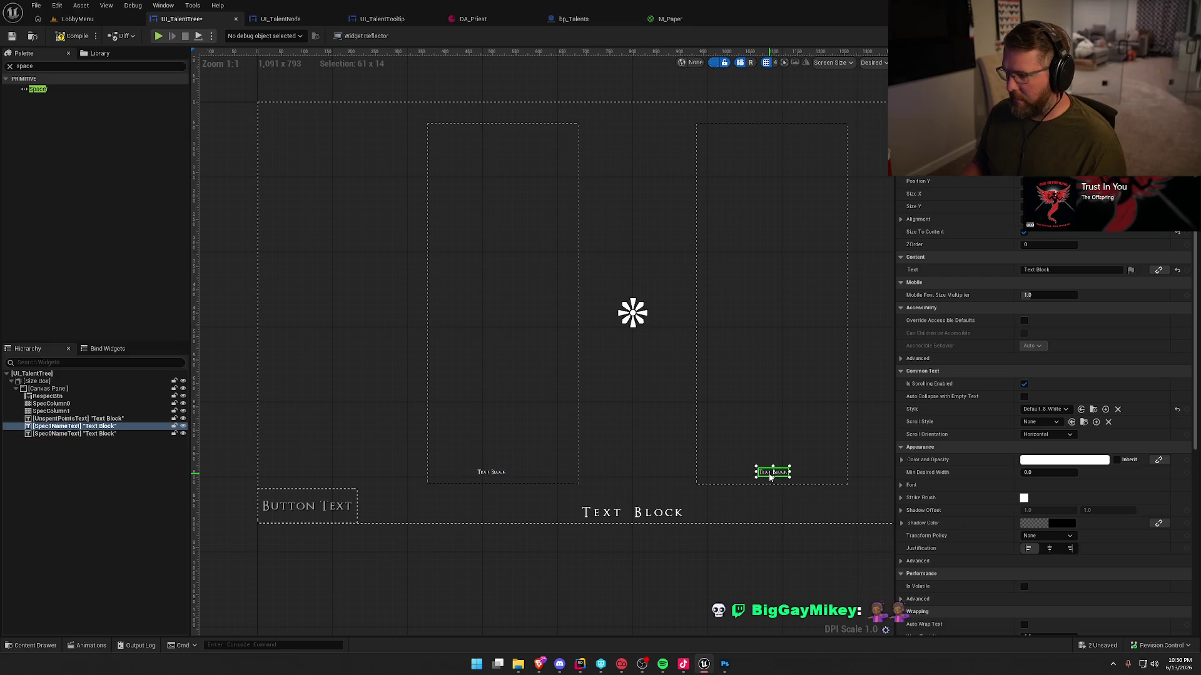
{"action": "left_click", "coordinate": [490, 472]}
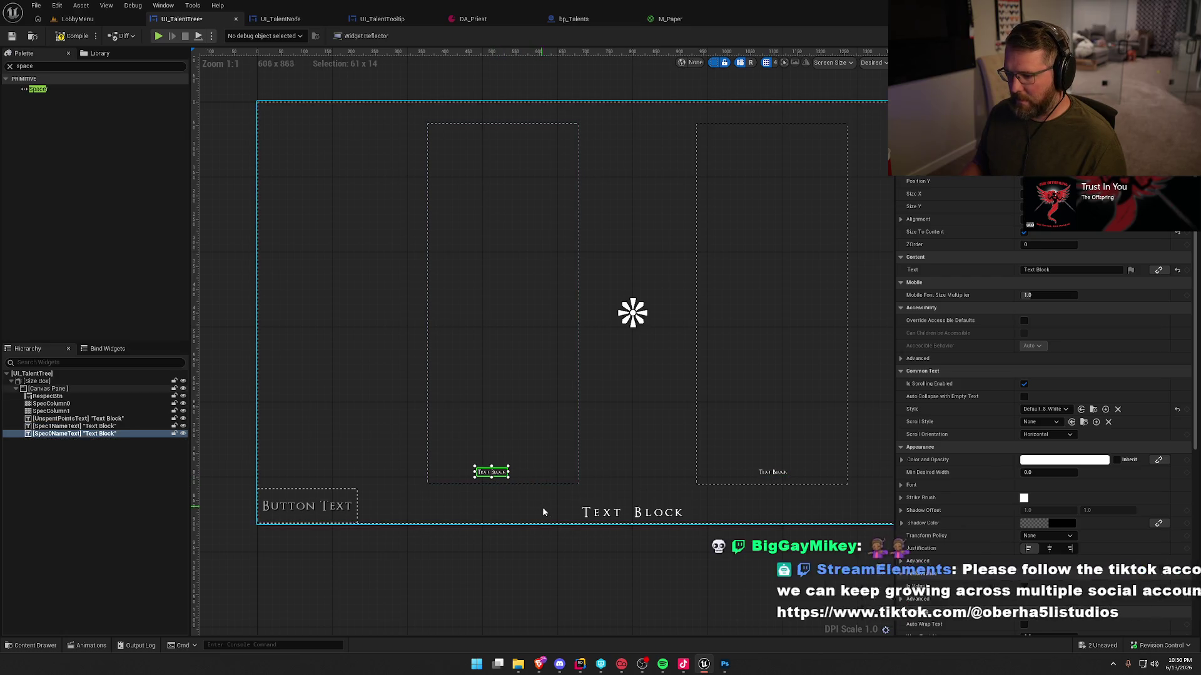
{"action": "key", "text": "Right"}
{"action": "key", "text": "Right"}
{"action": "key", "text": "Right"}
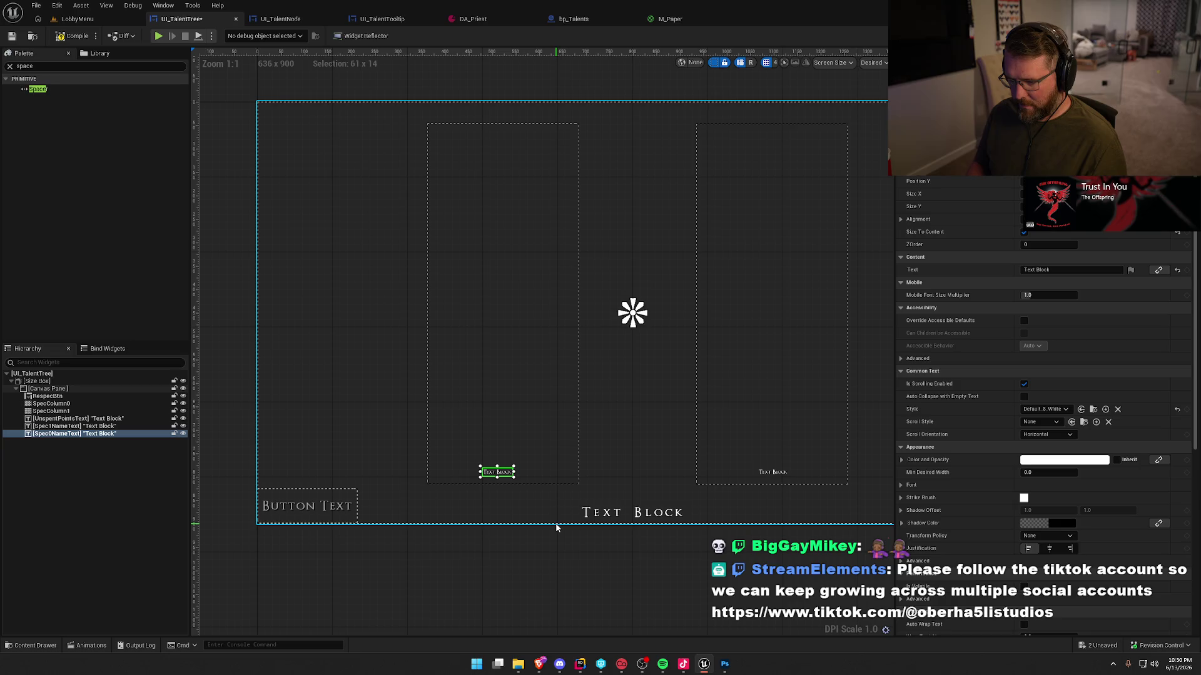
{"action": "key", "text": "Right"}
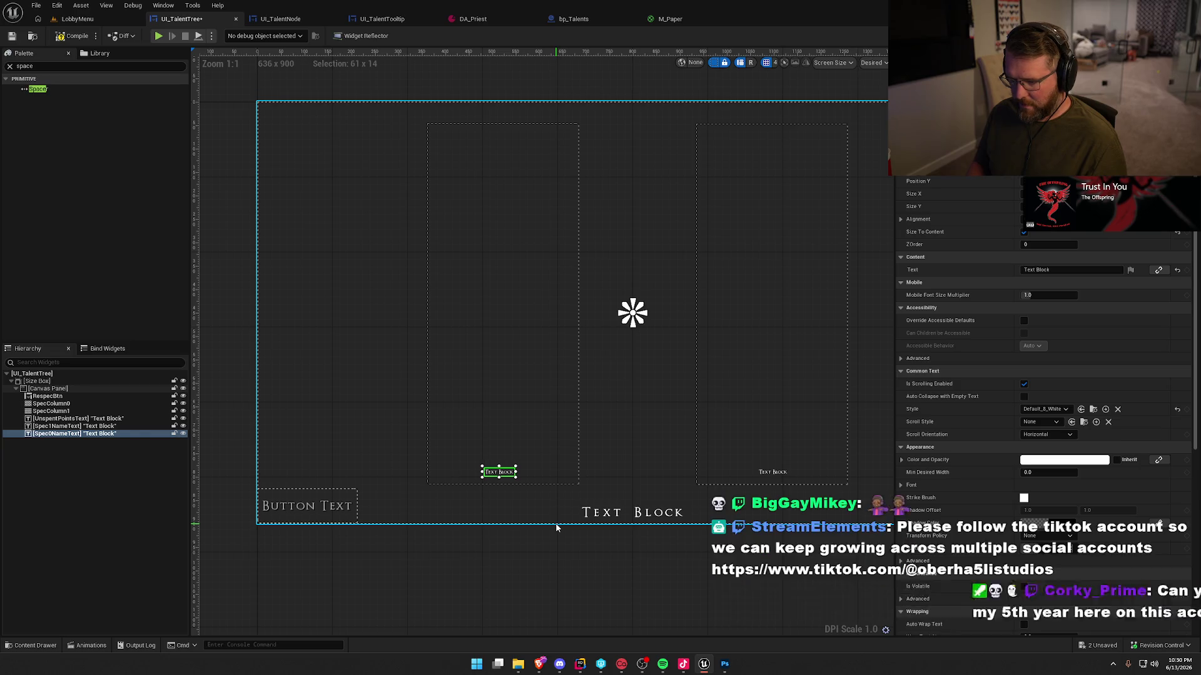
{"action": "left_click", "coordinate": [604, 621]}
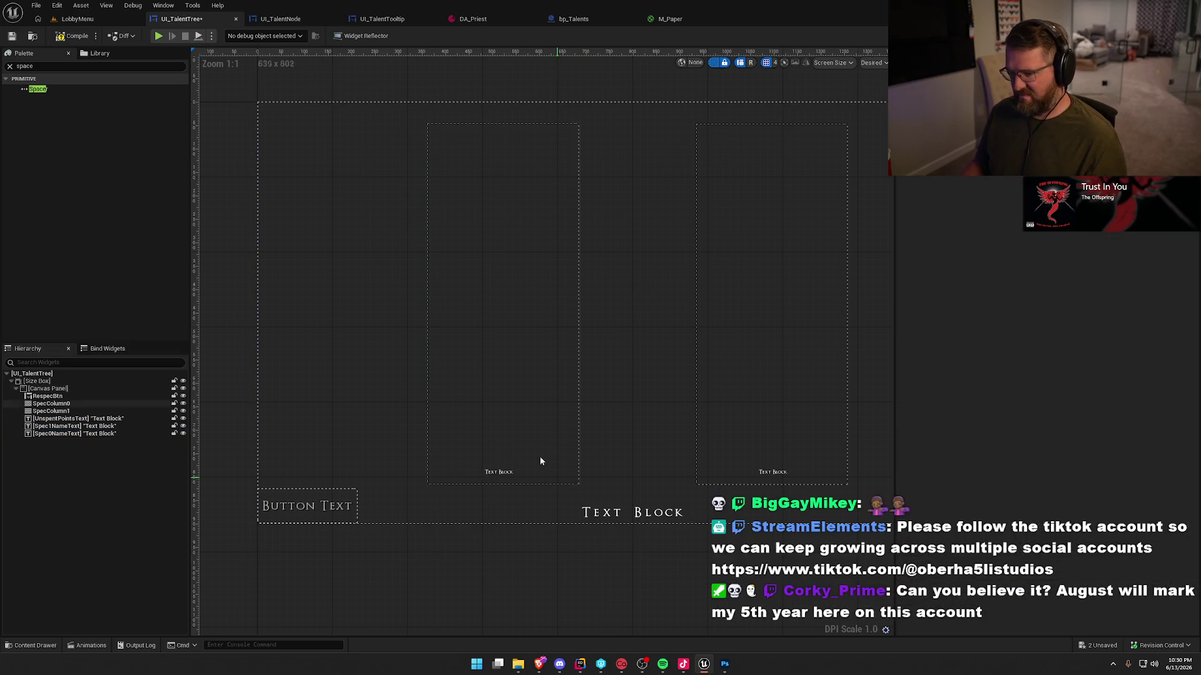
Play the LobbyMenu level to view the Talents page, then stop and return to UI_TalentTree.
{"action": "left_click", "coordinate": [78, 19]}
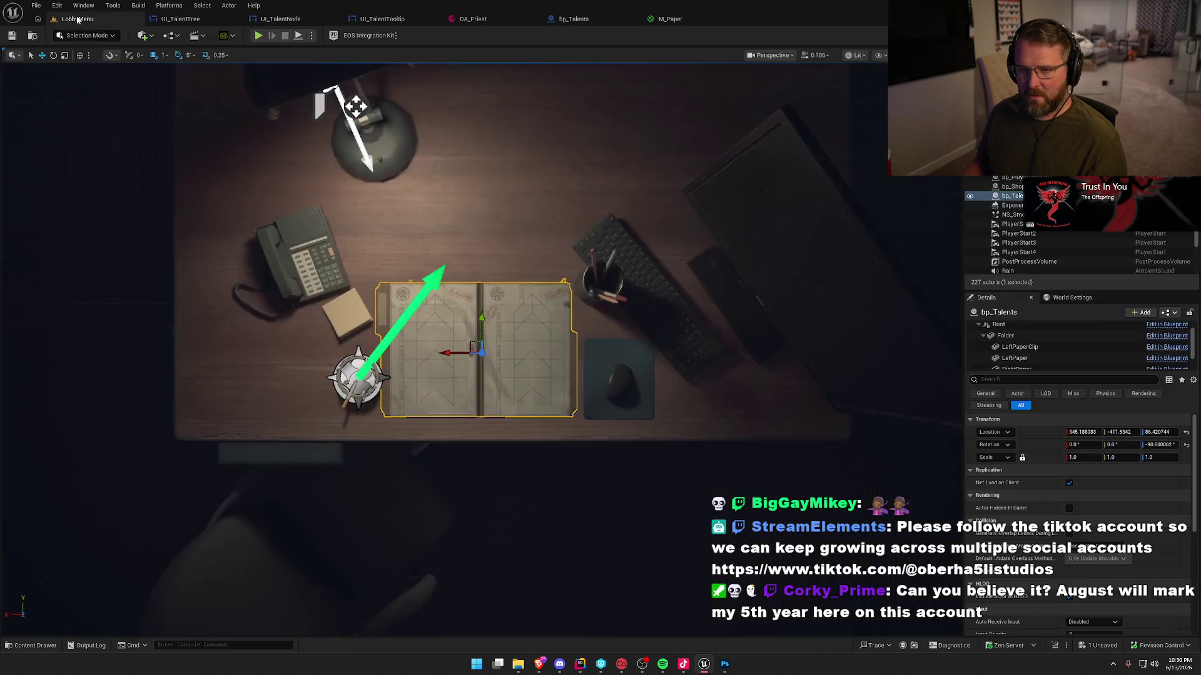
{"action": "left_click", "coordinate": [258, 35]}
{"action": "left_click", "coordinate": [551, 108]}
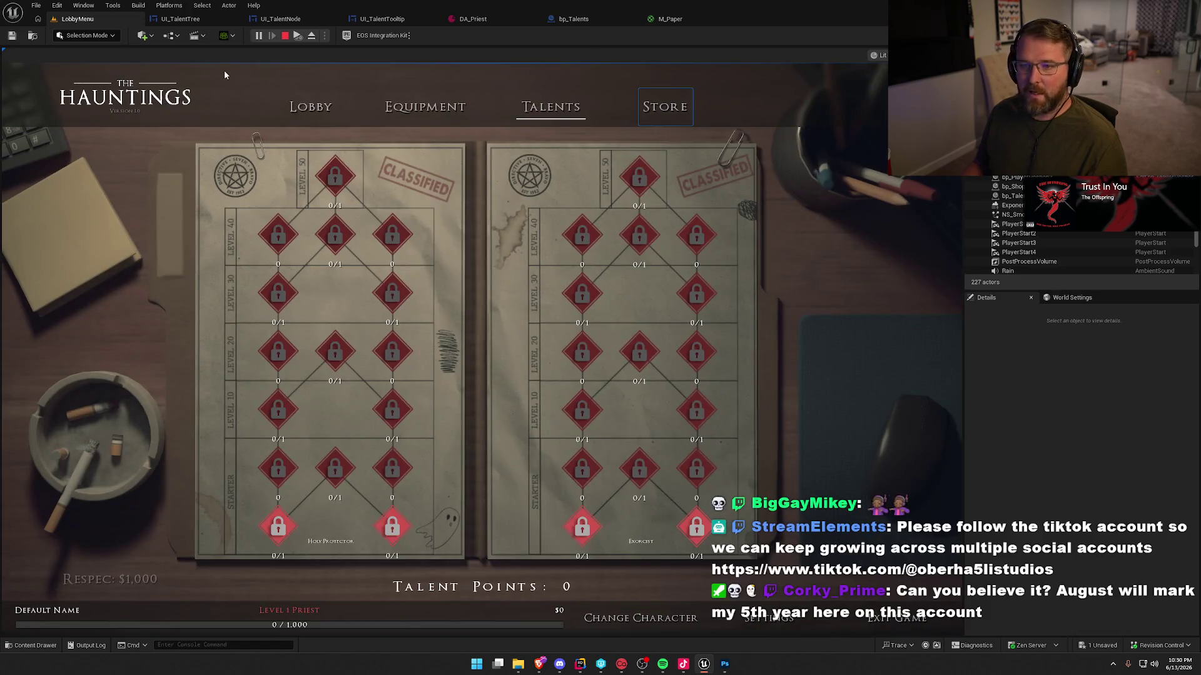
{"action": "key", "text": "Escape"}
{"action": "left_click", "coordinate": [180, 19]}
Apply the Default_12_White style to both Spec0NameText and Spec1NameText.
{"action": "left_click", "coordinate": [499, 472]}
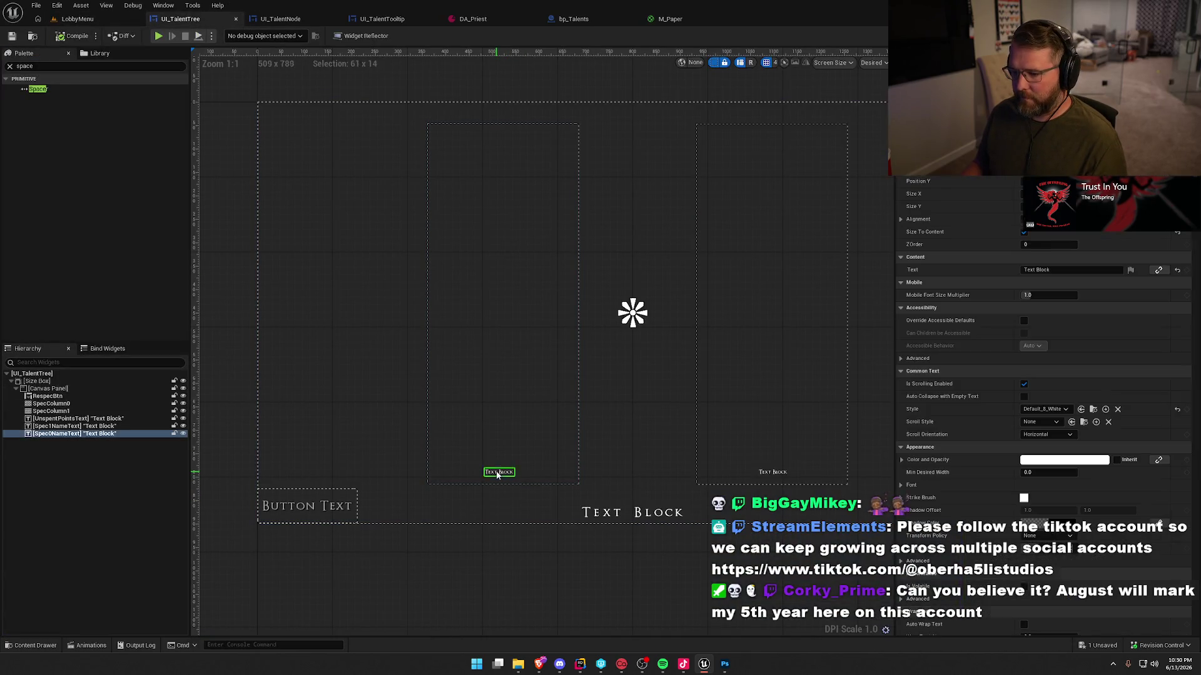
{"action": "left_click", "coordinate": [772, 473], "text": "ctrl"}
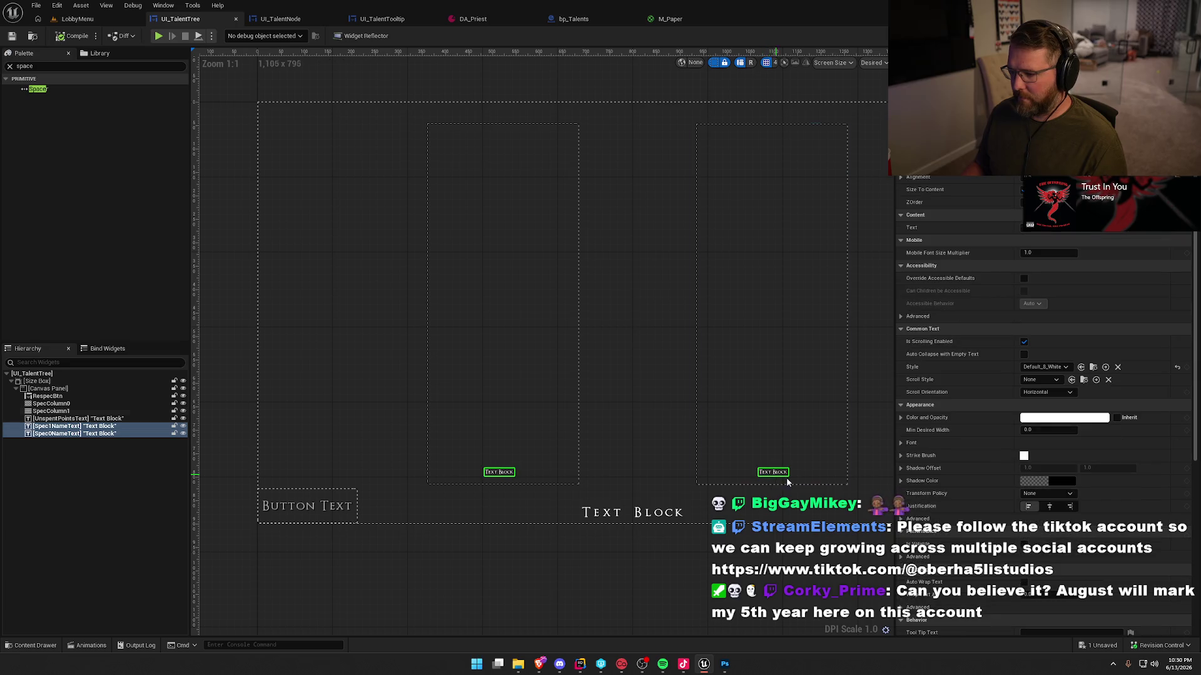
{"action": "left_click", "coordinate": [1050, 380]}
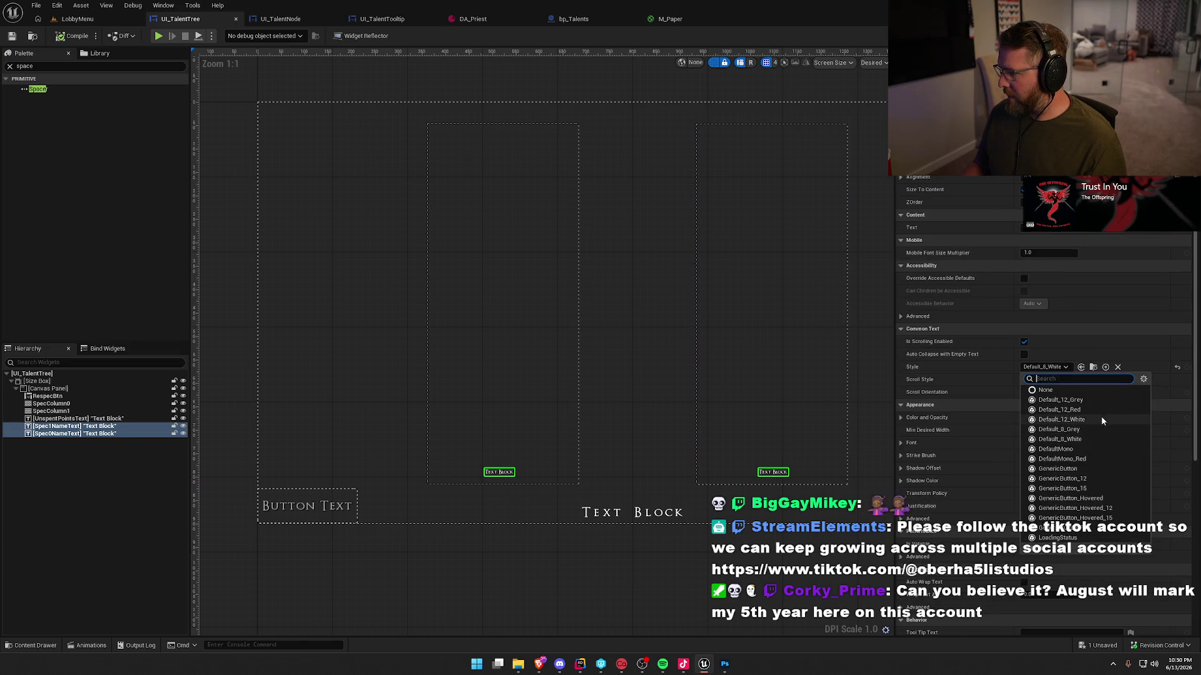
{"action": "left_click", "coordinate": [1061, 420]}
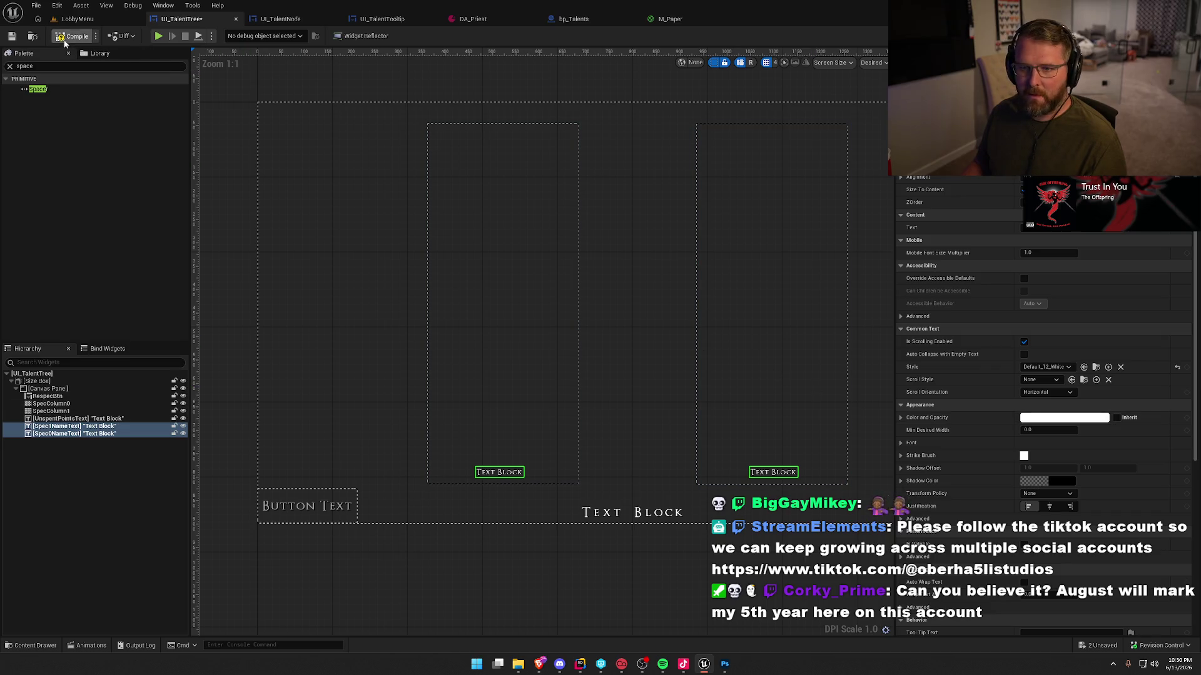
Play the LobbyMenu level, review the Talents page, then stop the session.
{"action": "left_click", "coordinate": [78, 19]}
{"action": "key", "text": "alt+p"}
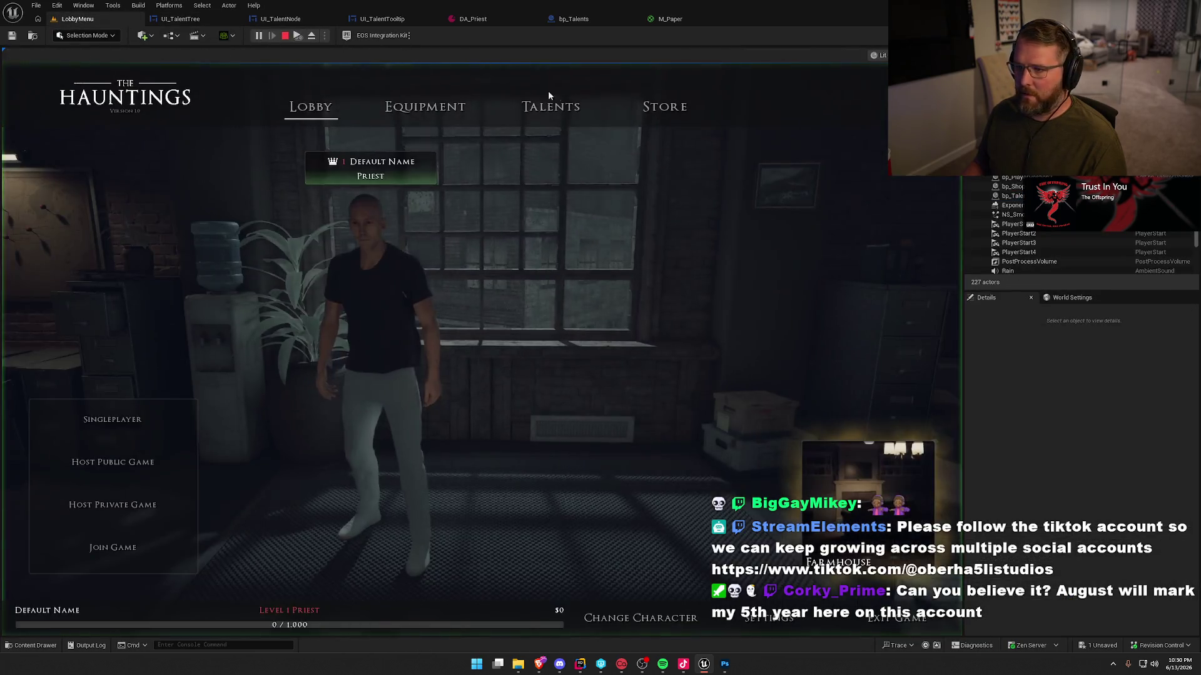
{"action": "left_click", "coordinate": [549, 105]}
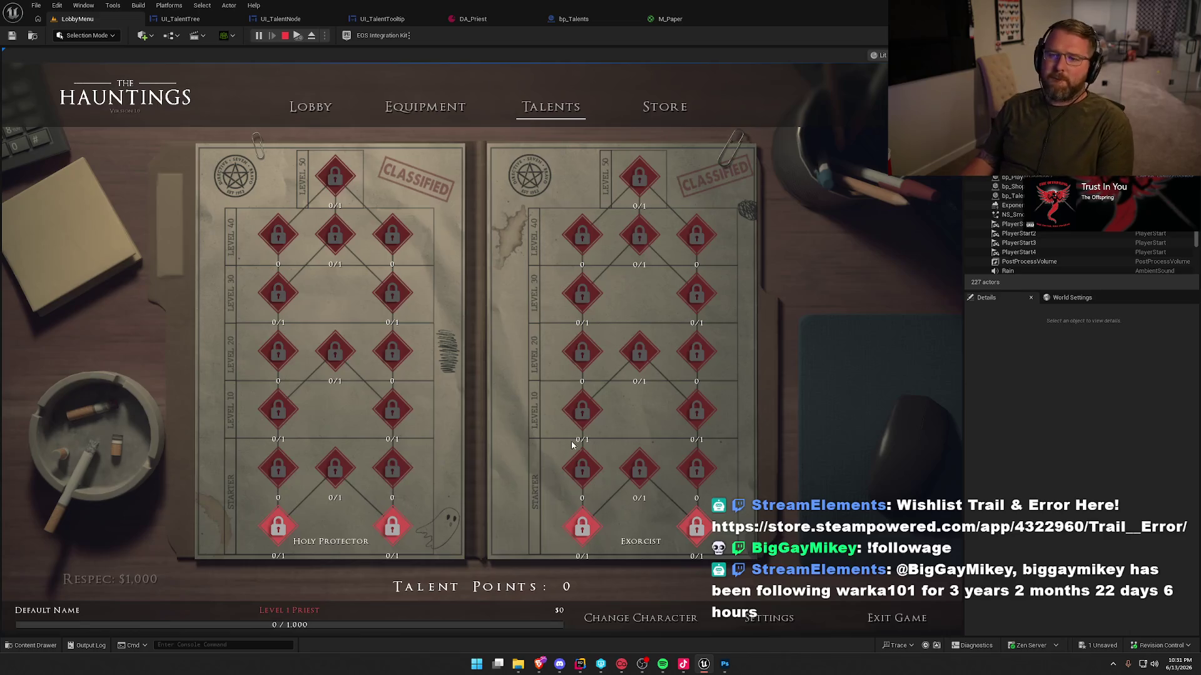
{"action": "key", "text": "Escape"}
Drag the left spec name label a few pixels to the right in UI_TalentTree.
{"action": "left_click", "coordinate": [196, 20]}
{"action": "left_click", "coordinate": [504, 473]}
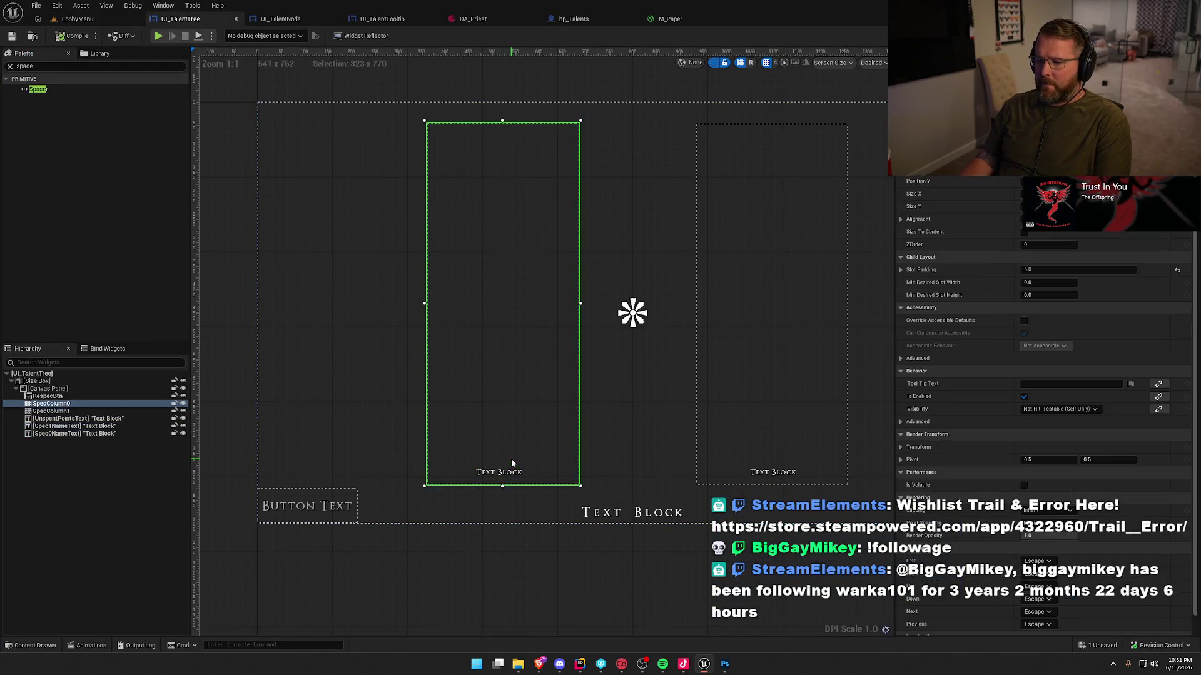
{"action": "left_click_drag", "start_coordinate": [504, 476], "coordinate": [506, 475]}
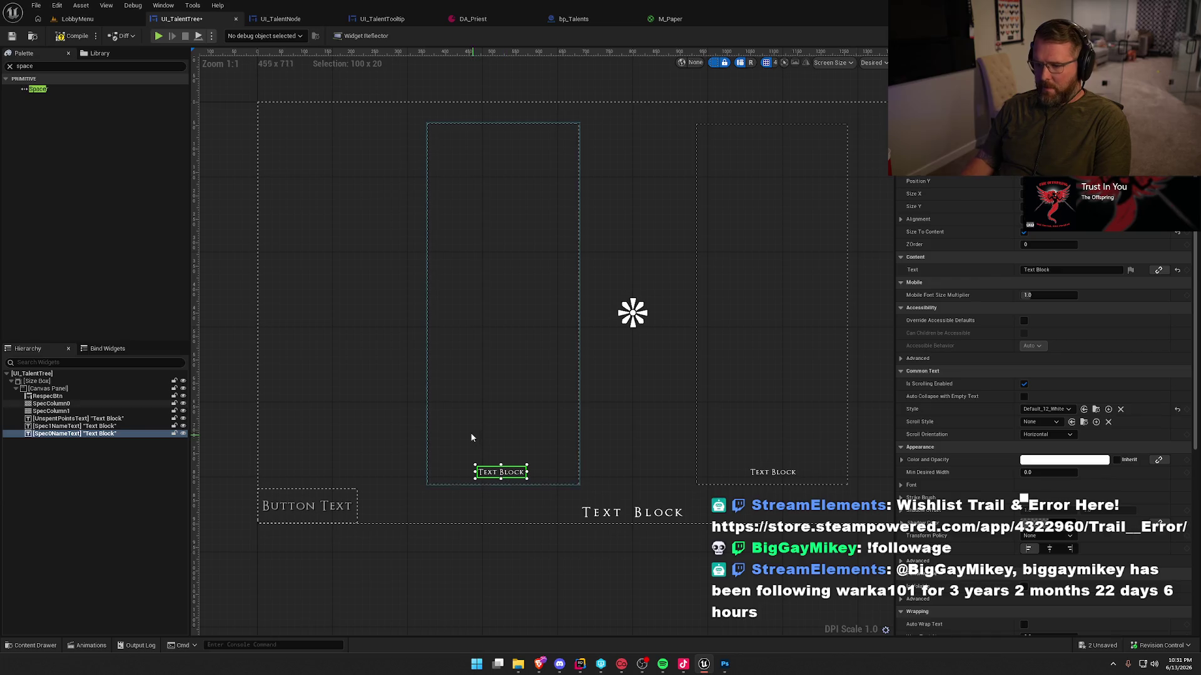
Preview the Talents page in a lobby play session, then shift the left label slightly further right.
{"action": "left_click", "coordinate": [78, 20]}
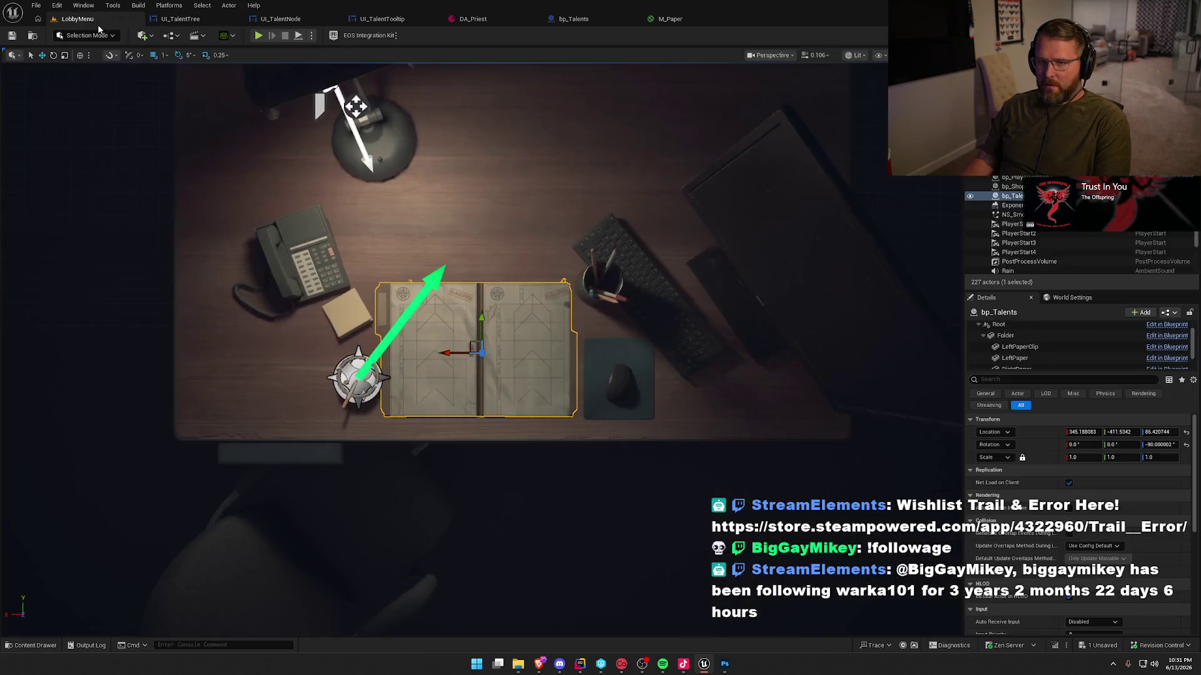
{"action": "left_click", "coordinate": [258, 36]}
{"action": "left_click", "coordinate": [551, 107]}
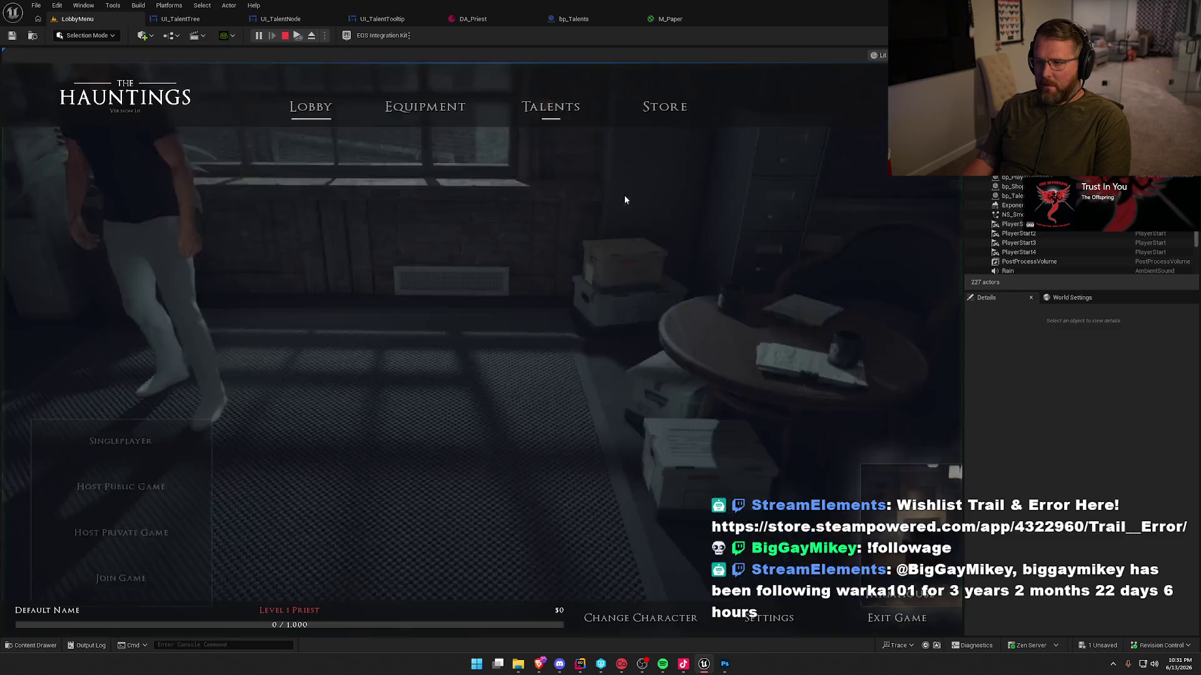
{"action": "key", "text": "Escape"}
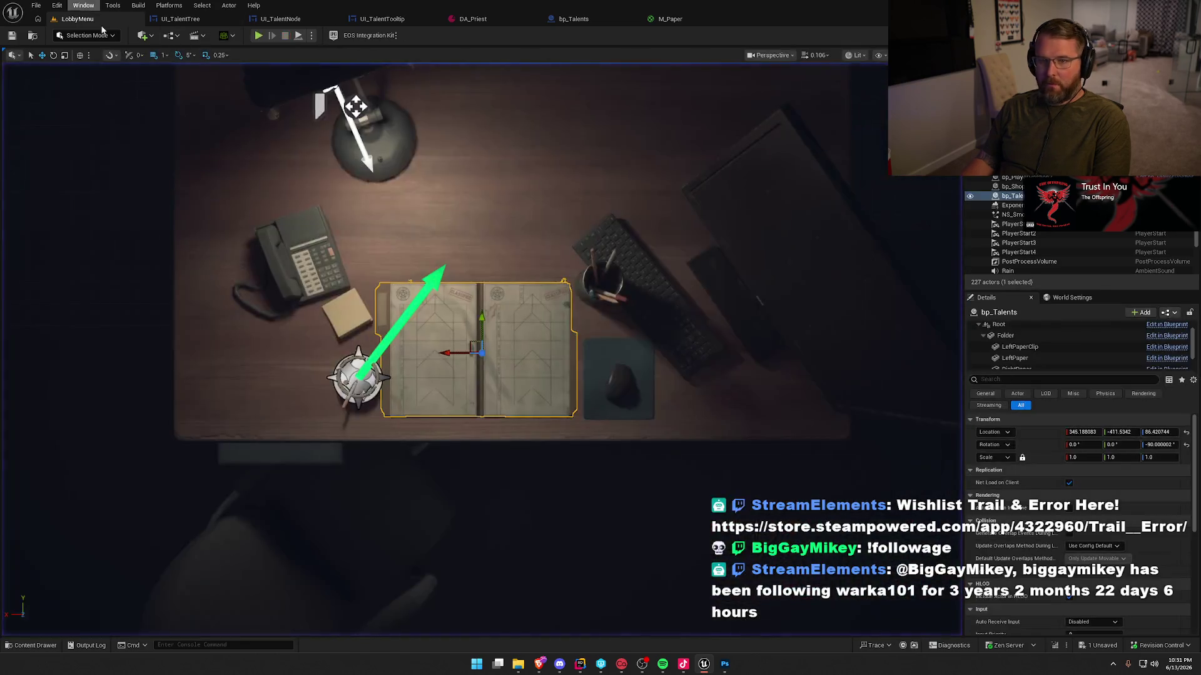
{"action": "left_click", "coordinate": [180, 19]}
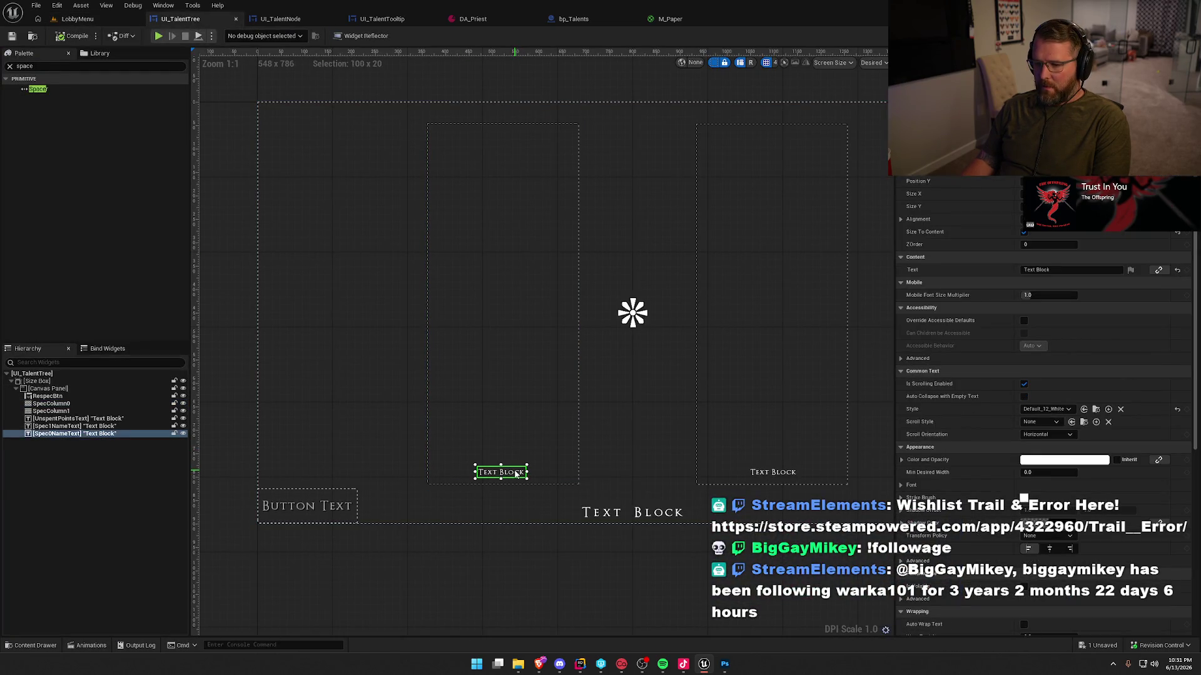
{"action": "left_click_drag", "start_coordinate": [515, 474], "coordinate": [510, 474]}
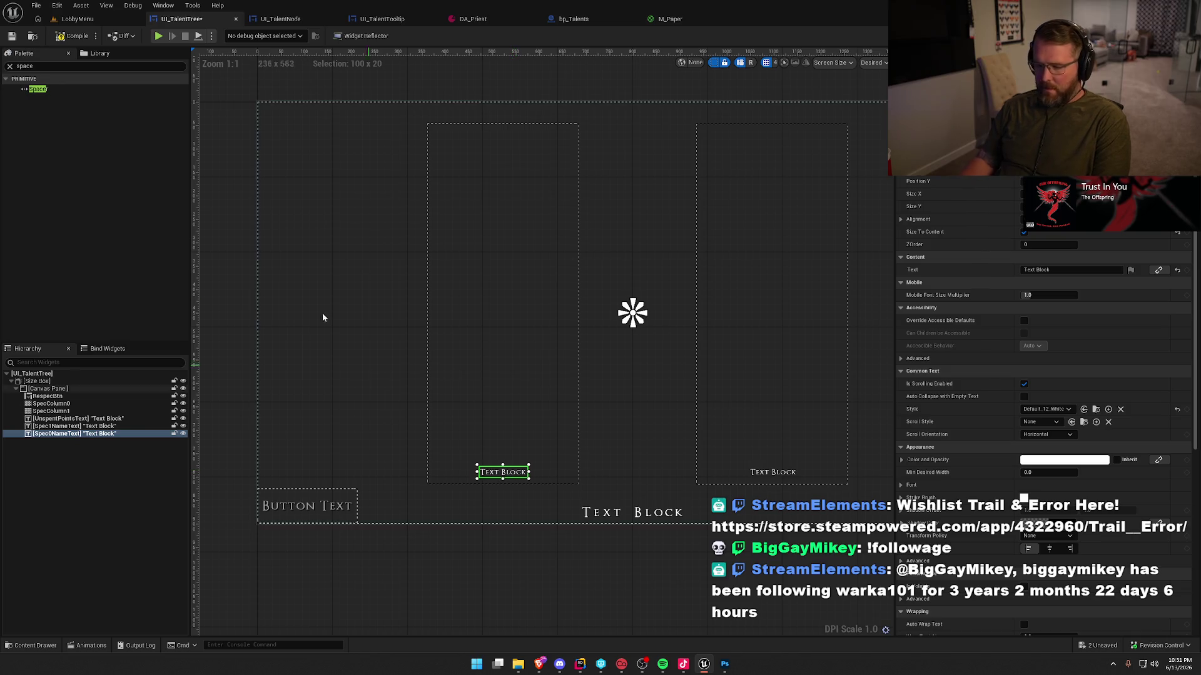
{"action": "left_click", "coordinate": [108, 20]}
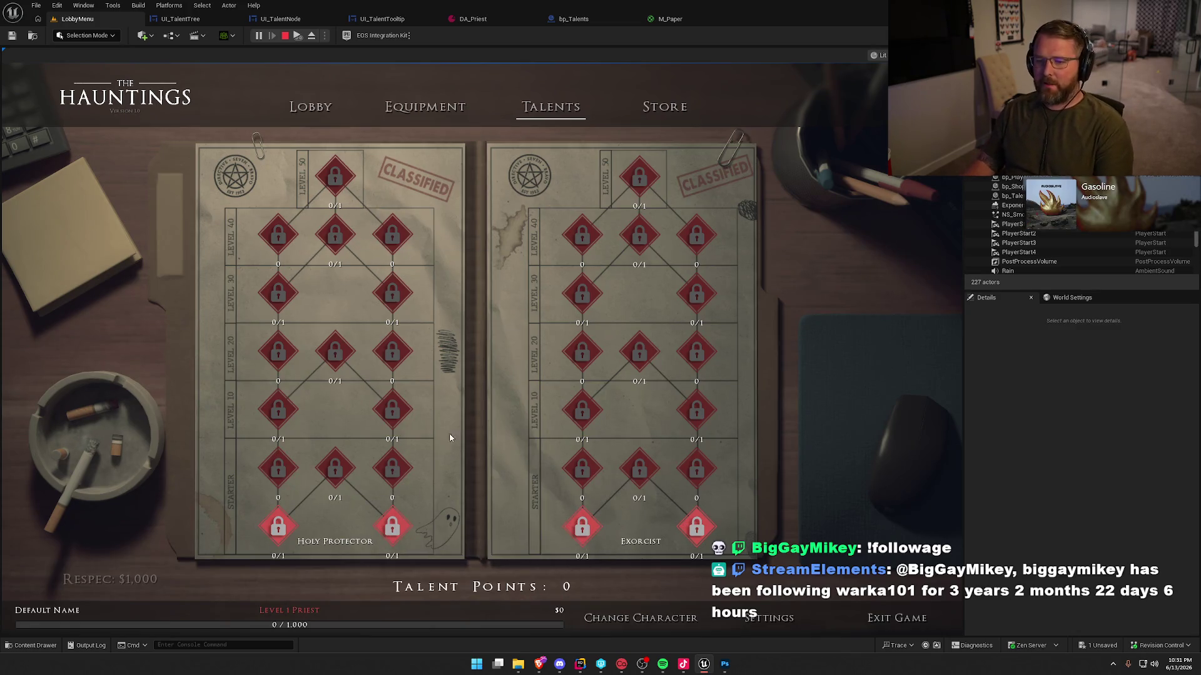
Set the PointsText counter in UI_TalentNode to Hidden visibility.
{"action": "key", "text": "Escape"}
{"action": "left_click", "coordinate": [281, 18]}
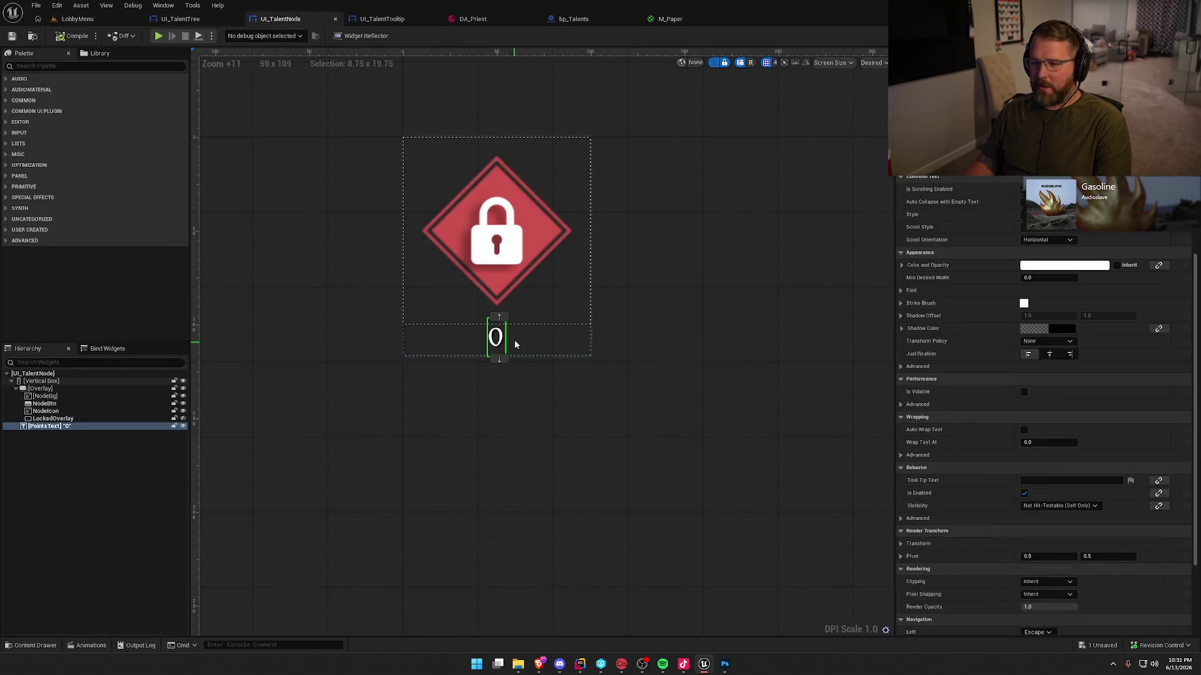
{"action": "scroll", "coordinate": [1080, 557], "scroll_direction": "down", "scroll_amount": 3}
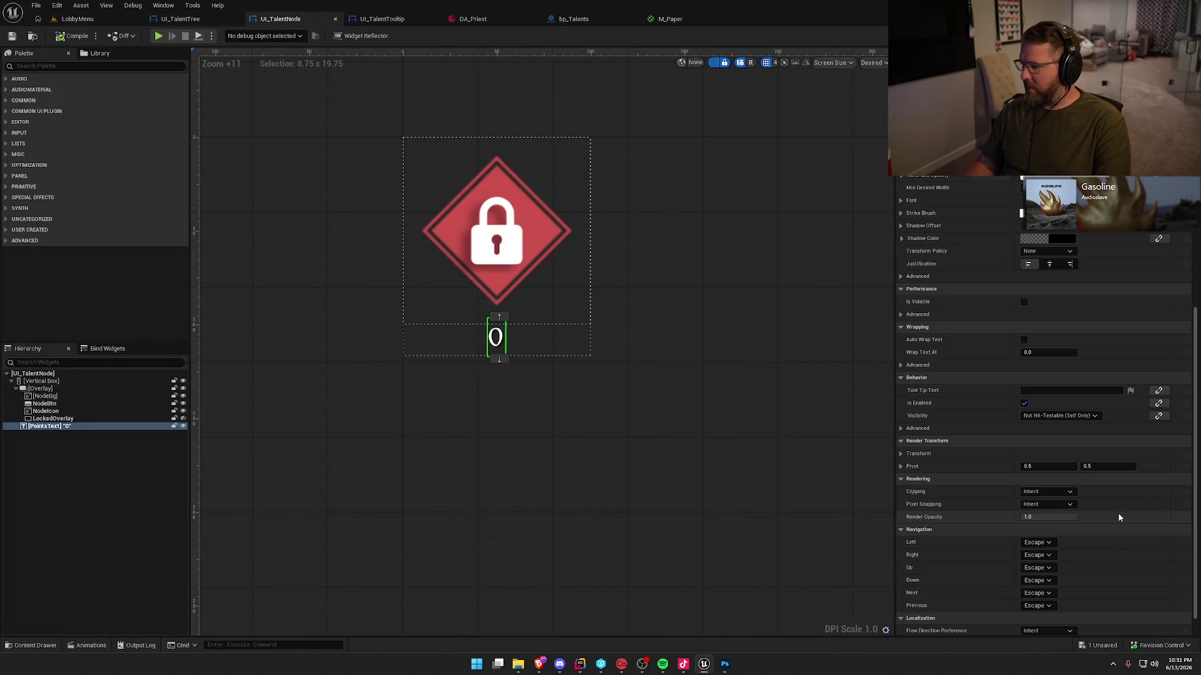
{"action": "left_click", "coordinate": [1060, 415]}
{"action": "left_click", "coordinate": [1046, 442]}
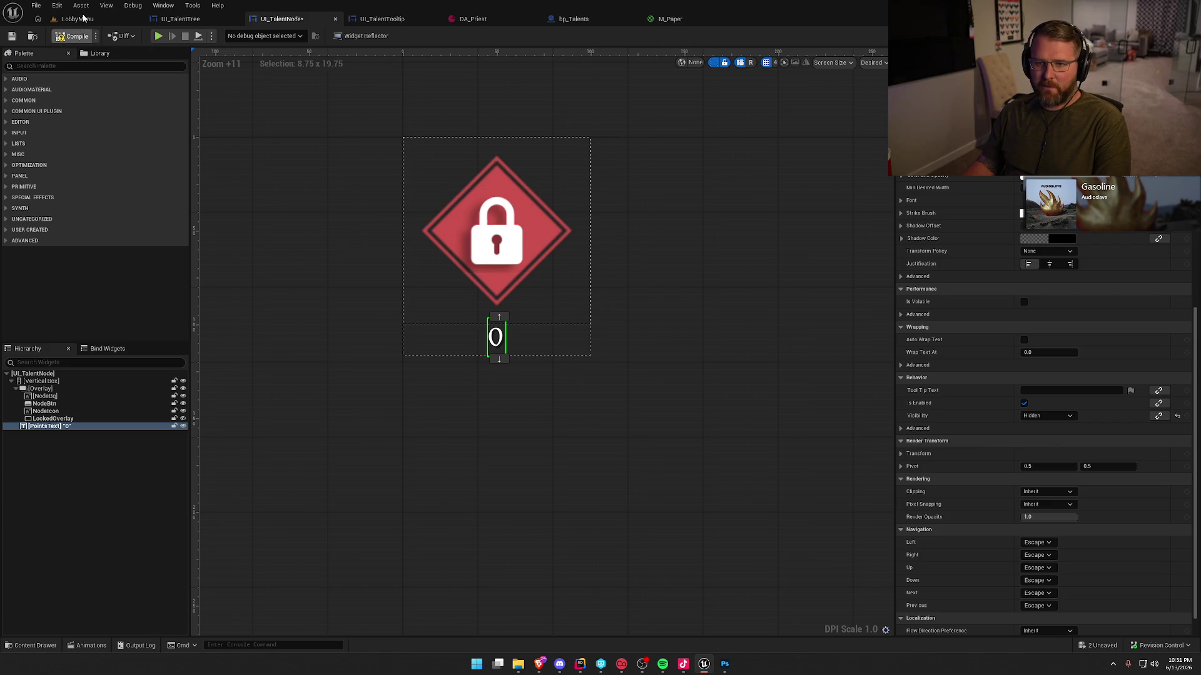
Start a LobbyMenu play session and open the Talents page.
{"action": "left_click", "coordinate": [78, 19]}
{"action": "left_click", "coordinate": [259, 36]}
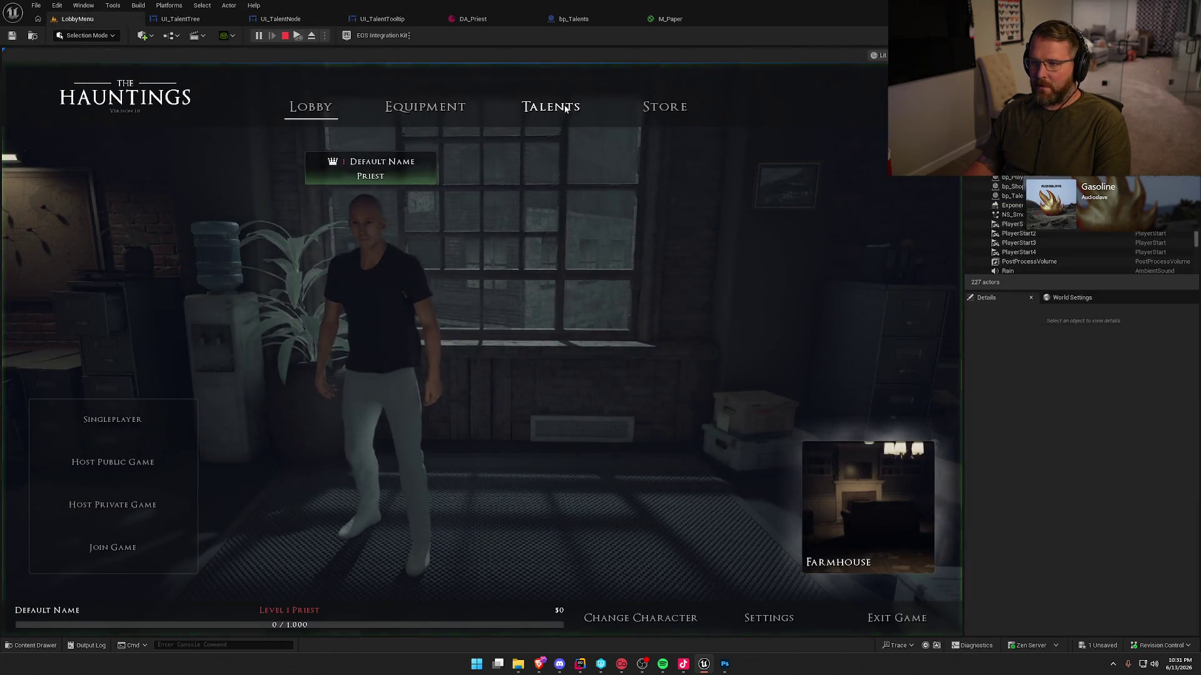
{"action": "left_click", "coordinate": [550, 107]}
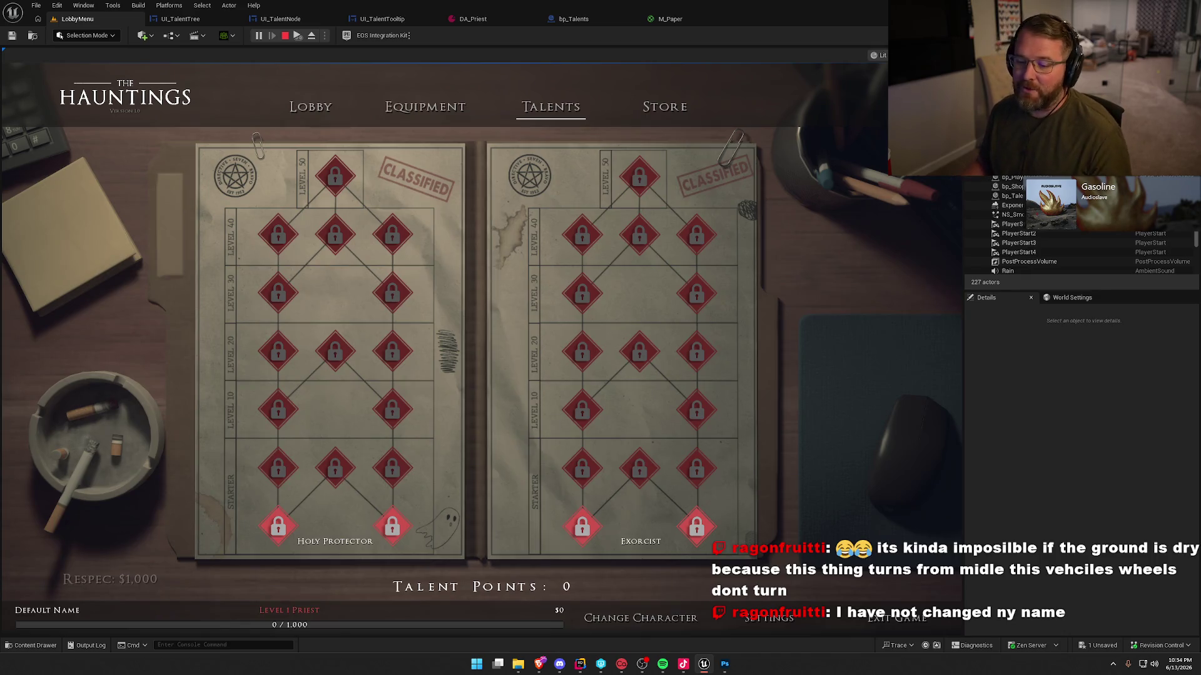
Stop the play session after inspecting the counter-free talent tree.
{"action": "key", "text": "Escape"}
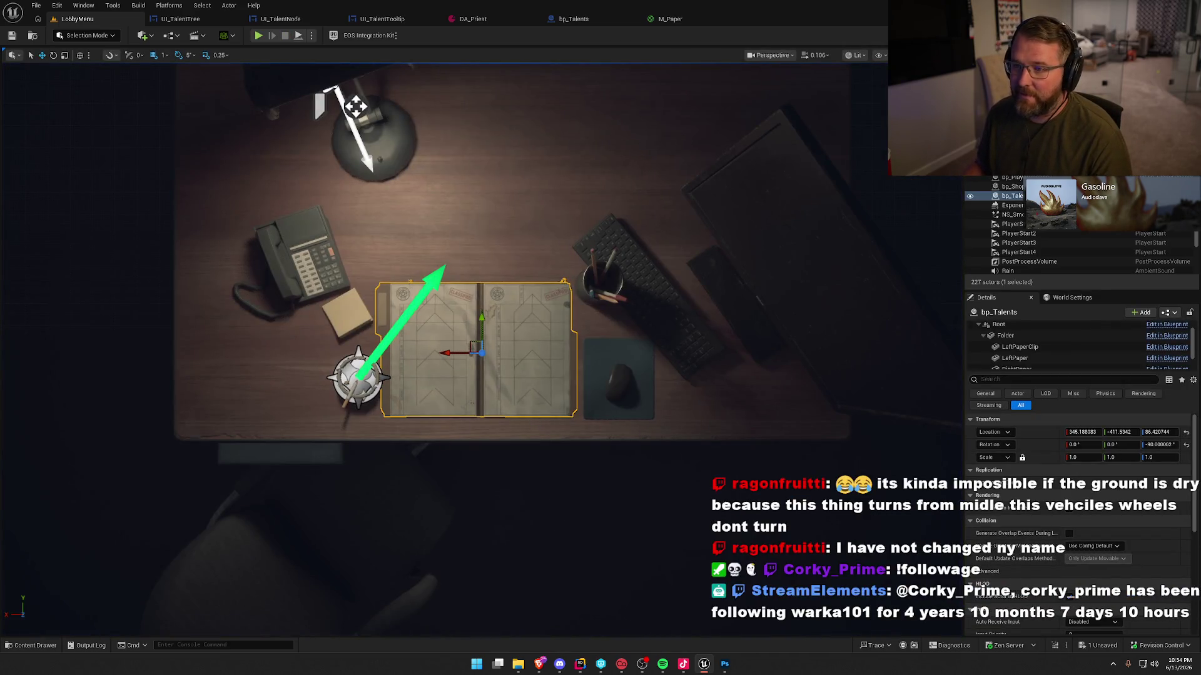
Duplicate the Default_12_White style in the CommonText folder and rename the copy Default_12_Black.
{"action": "left_click", "coordinate": [180, 18]}
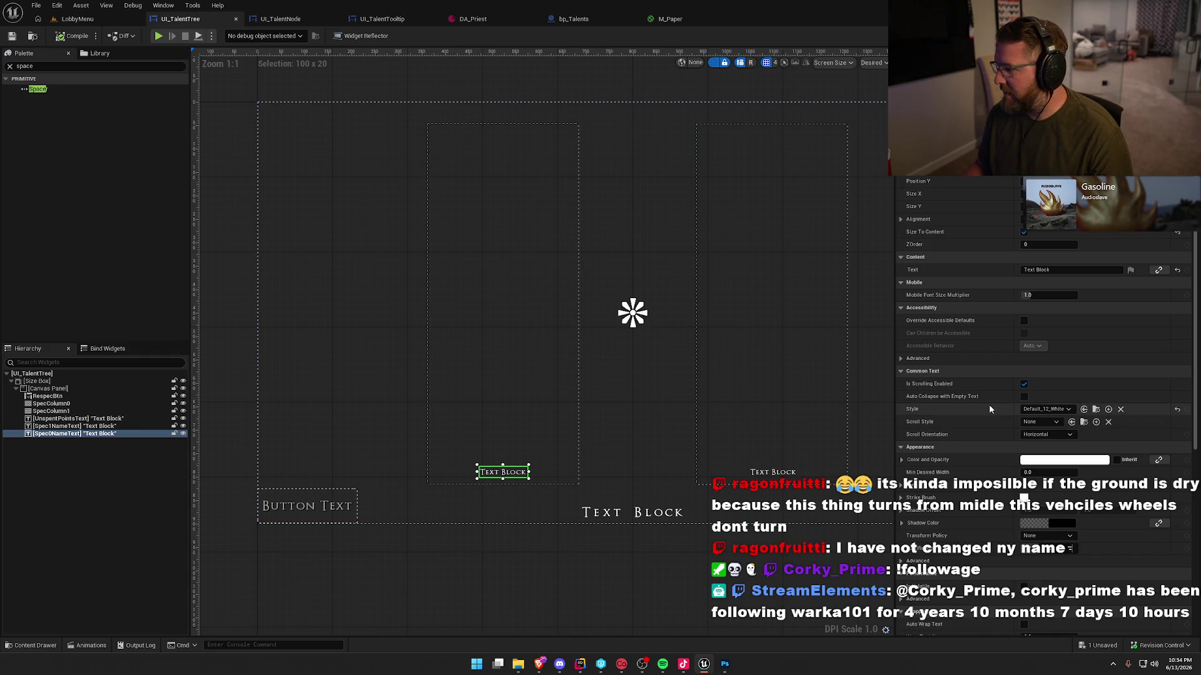
{"action": "left_click", "coordinate": [1096, 409]}
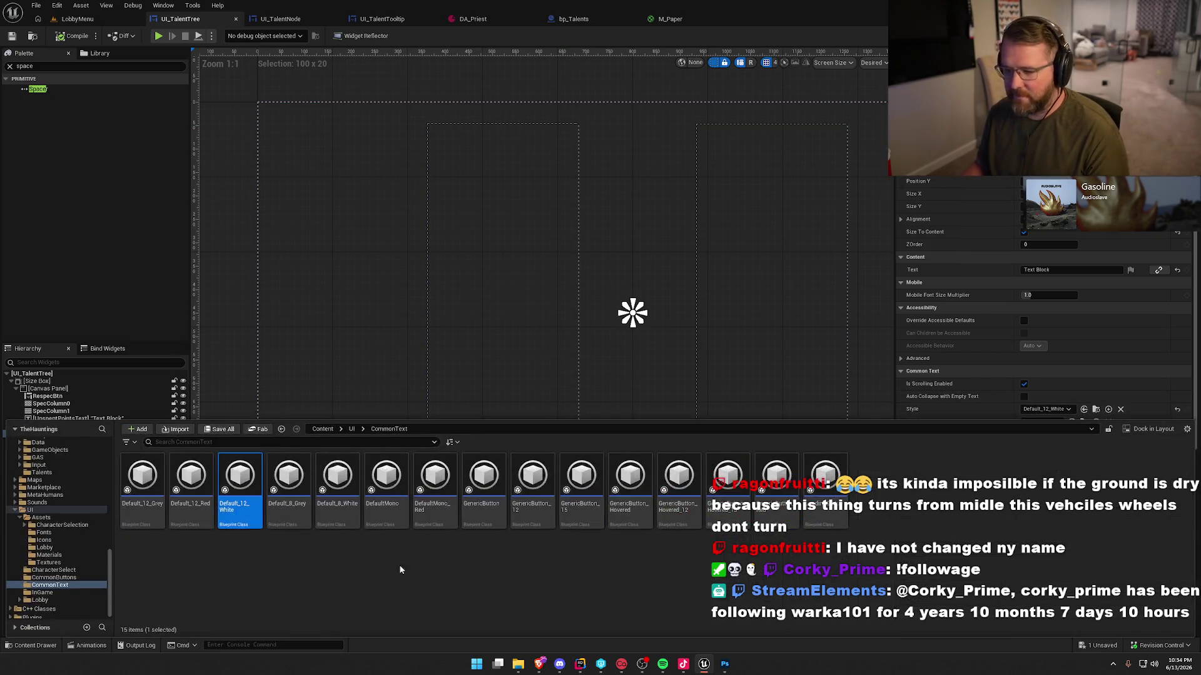
{"action": "key", "text": "ctrl+d"}
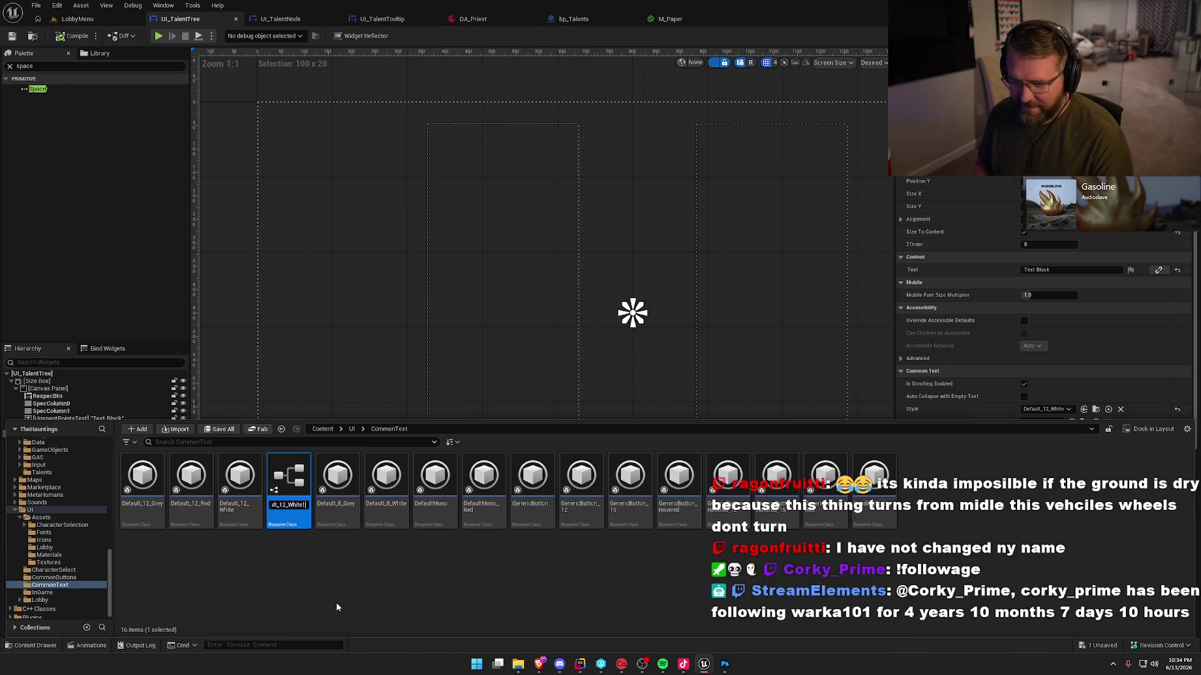
{"action": "key", "text": "BackSpace"}
{"action": "key", "text": "BackSpace"}
{"action": "key", "text": "BackSpace"}
{"action": "type", "text": "B"}
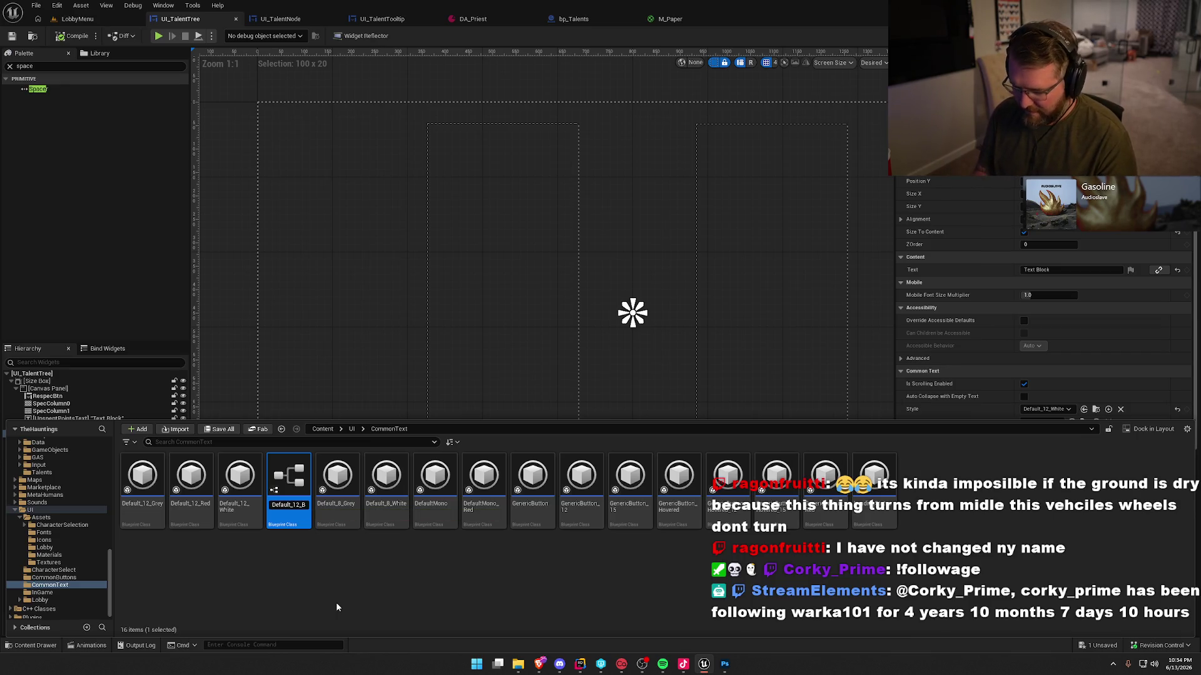
{"action": "type", "text": "lack"}
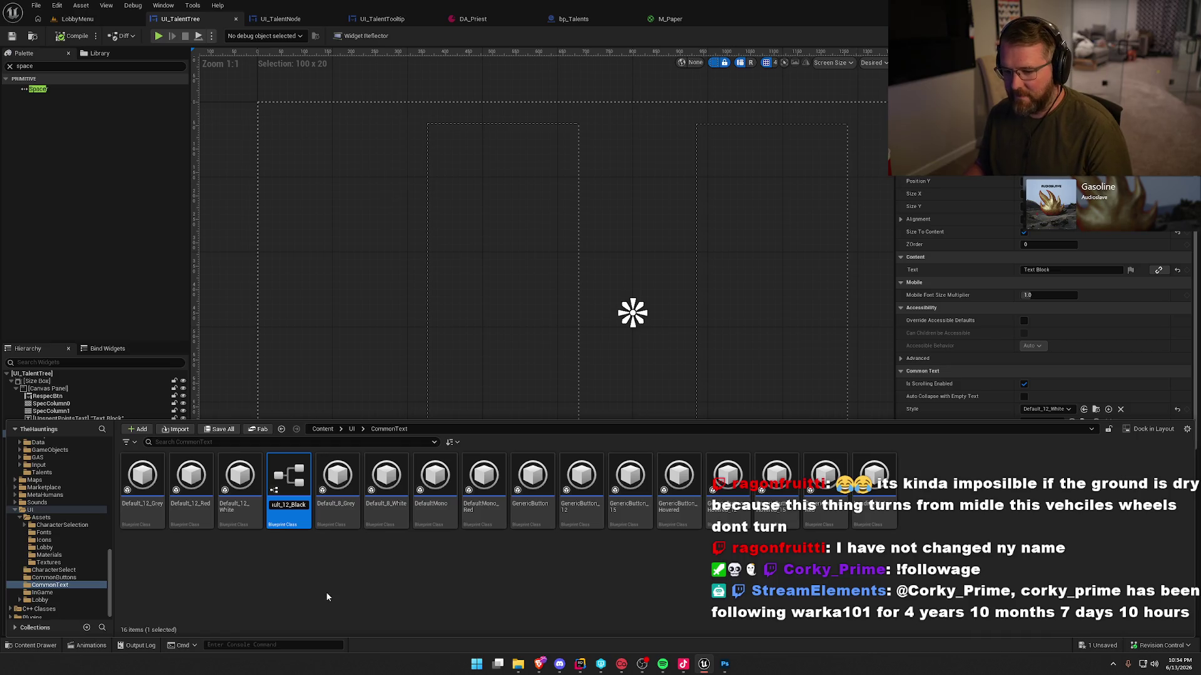
{"action": "key", "text": "Return"}
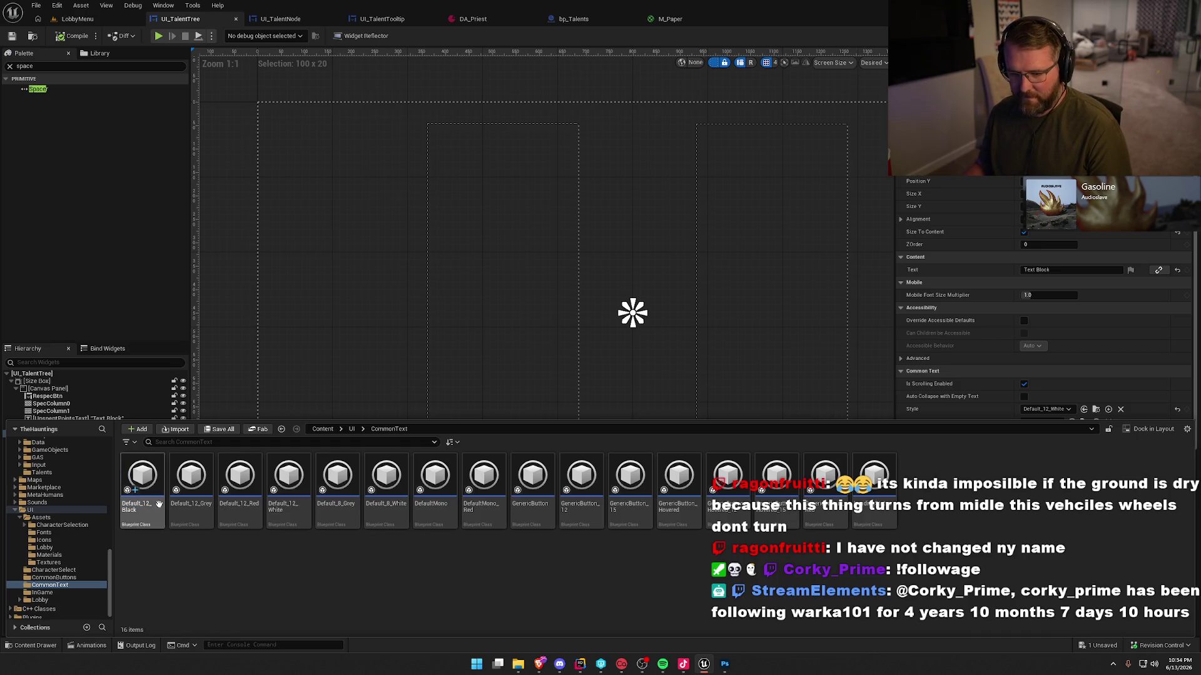
{"action": "key", "text": "ctrl+space"}
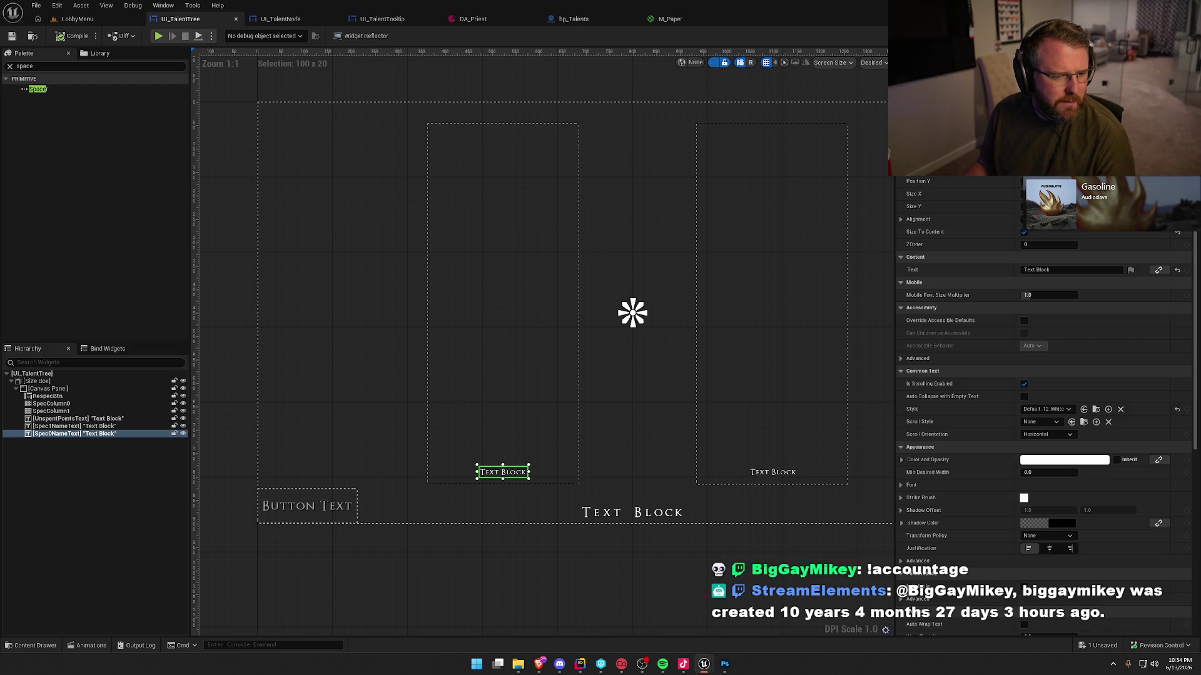
Apply the Default_12_Black style to both spec name labels and compile the talent tree widget.
{"action": "left_click", "coordinate": [759, 480], "text": "ctrl"}
{"action": "left_click", "coordinate": [1066, 367]}
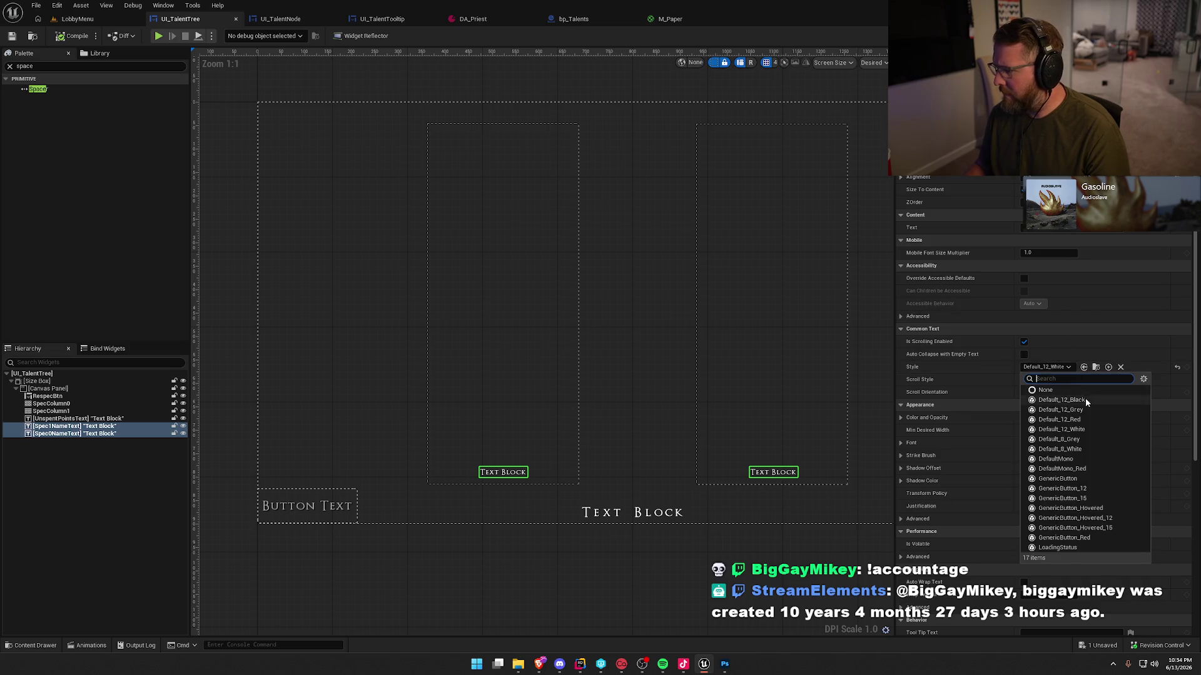
{"action": "left_click", "coordinate": [1062, 399]}
{"action": "left_click", "coordinate": [216, 218]}
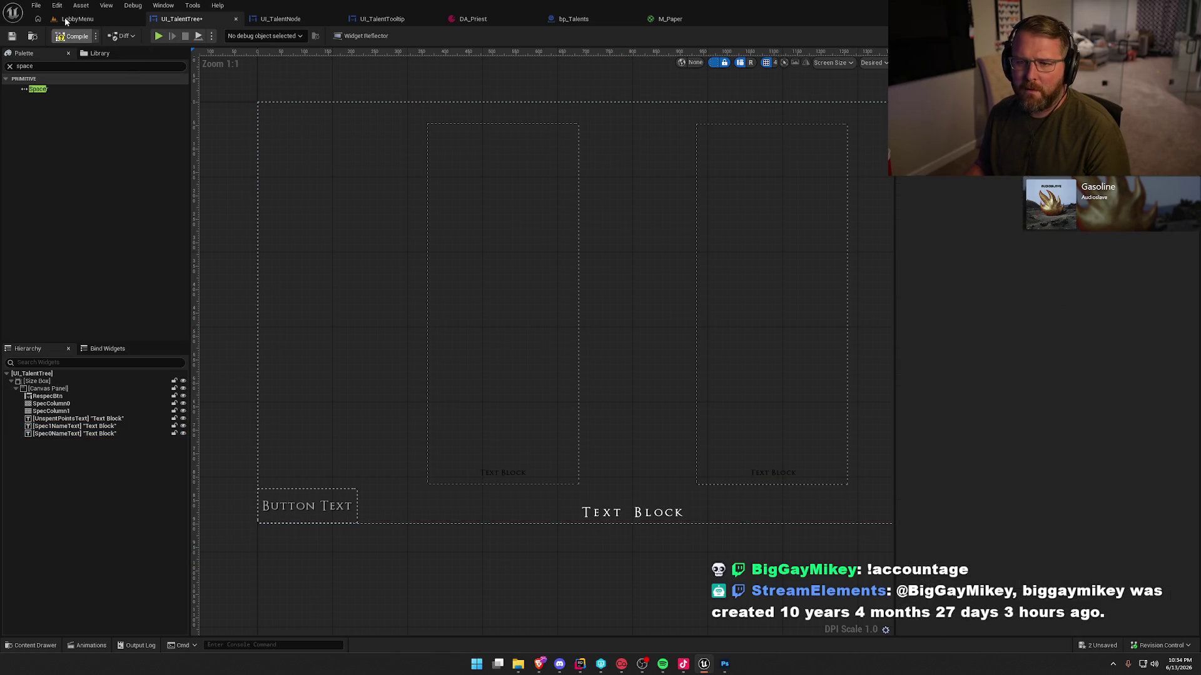
Run a brief play preview of the LobbyMenu level, then stop it.
{"action": "left_click", "coordinate": [65, 21]}
{"action": "left_click", "coordinate": [258, 36]}
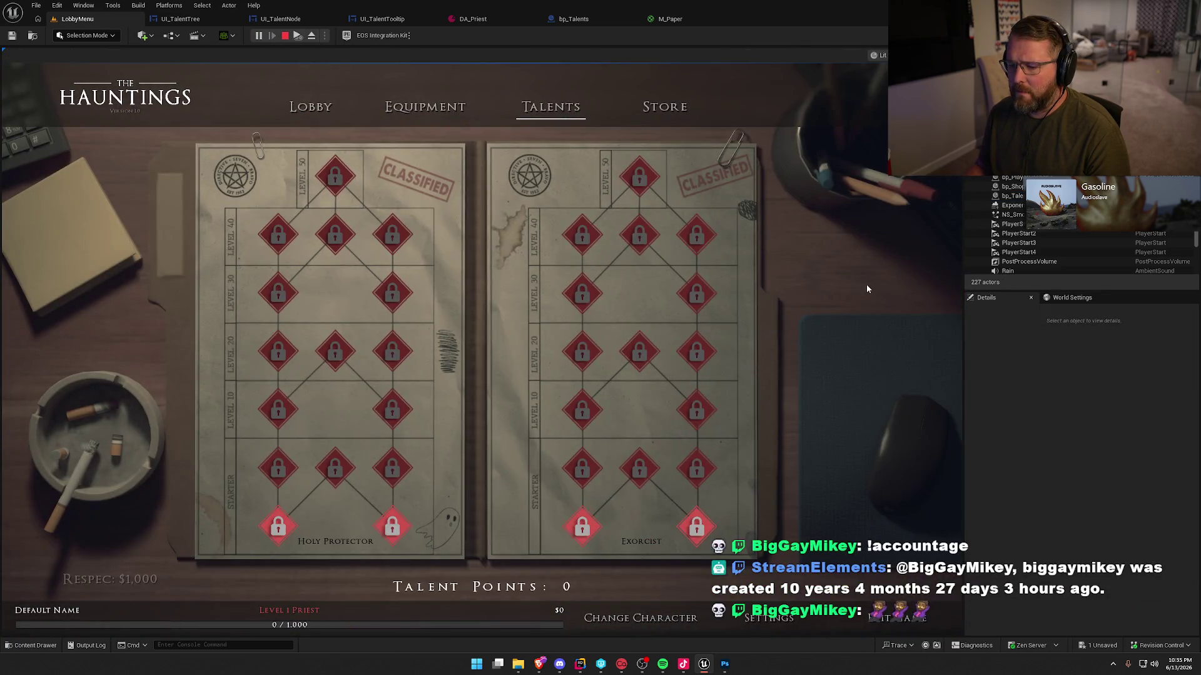
{"action": "key", "text": "Escape"}
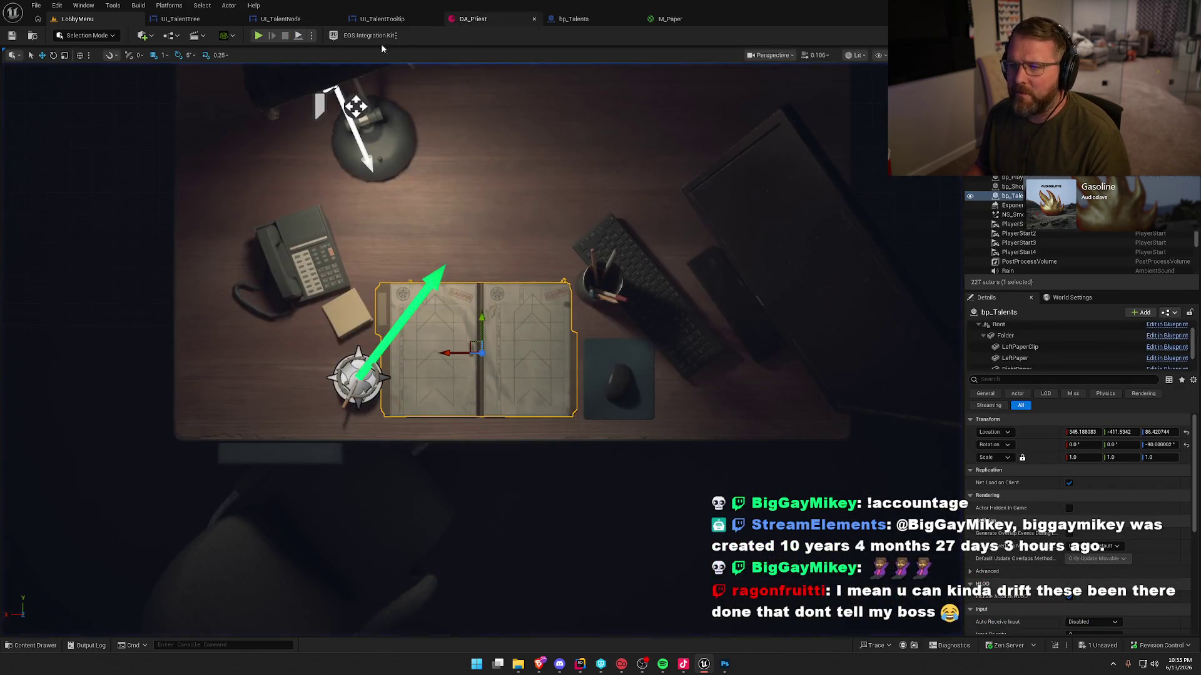
Locate the Default_12_Black style asset, save the changes, and run a short lobby play test.
{"action": "key", "text": "ctrl+space"}
{"action": "left_click", "coordinate": [143, 479]}
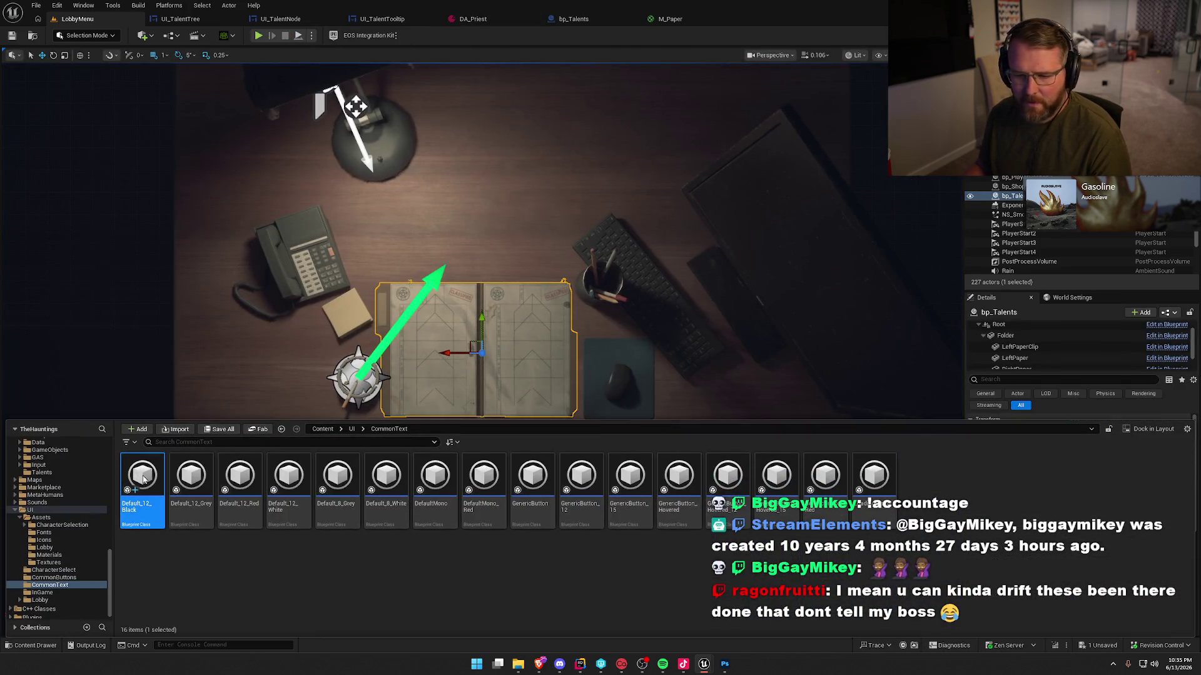
{"action": "key", "text": "ctrl+space"}
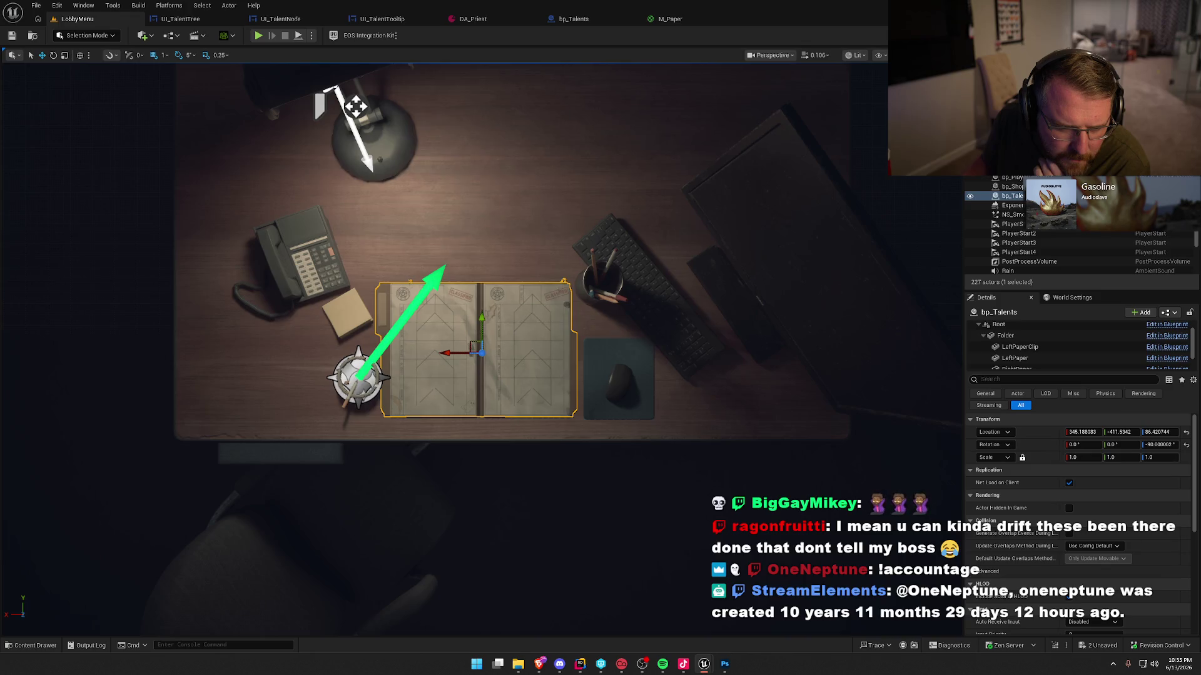
{"action": "key", "text": "ctrl+s"}
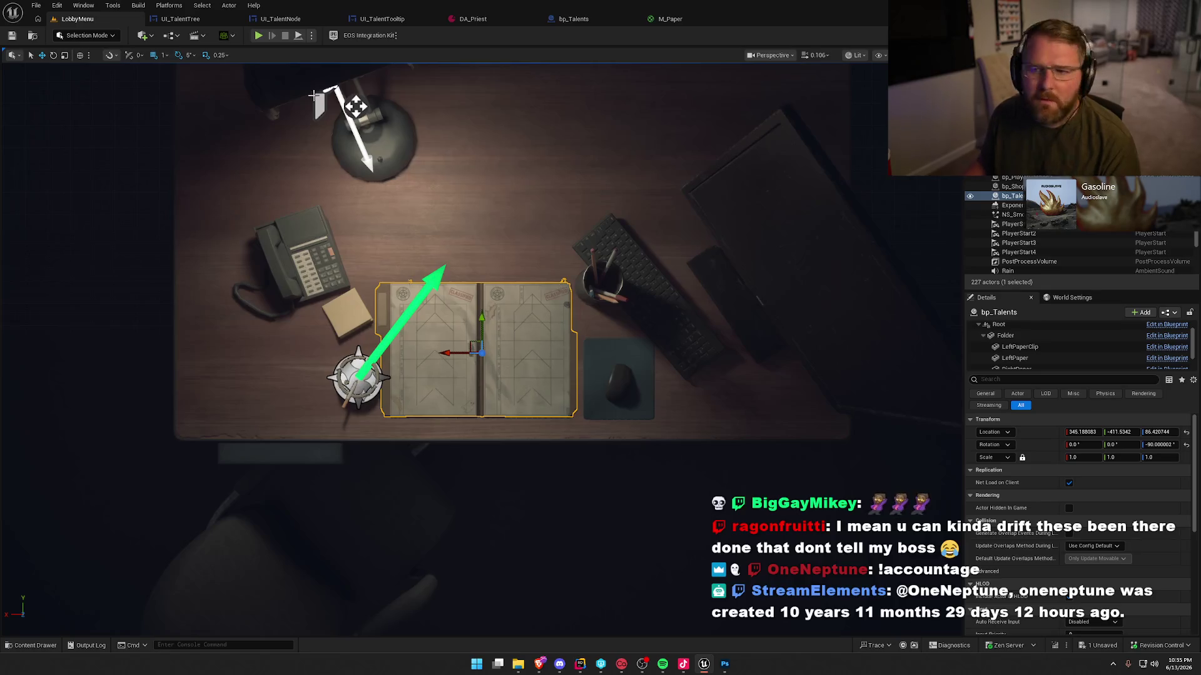
{"action": "left_click", "coordinate": [258, 35]}
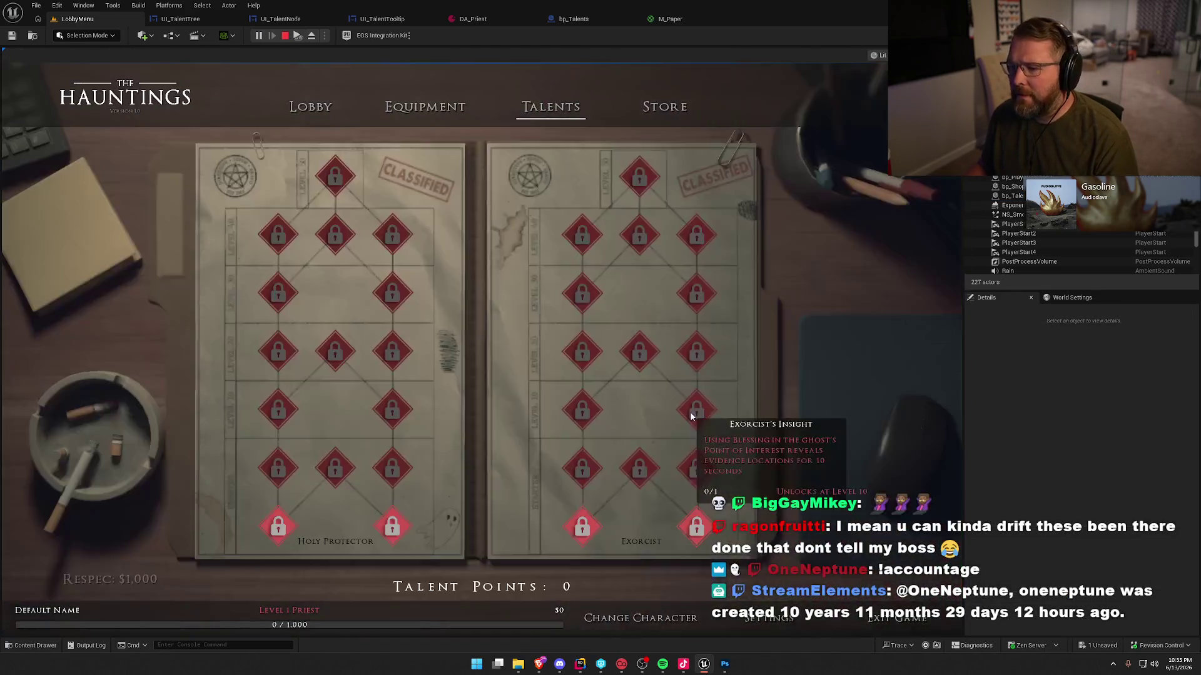
{"action": "key", "text": "Escape"}
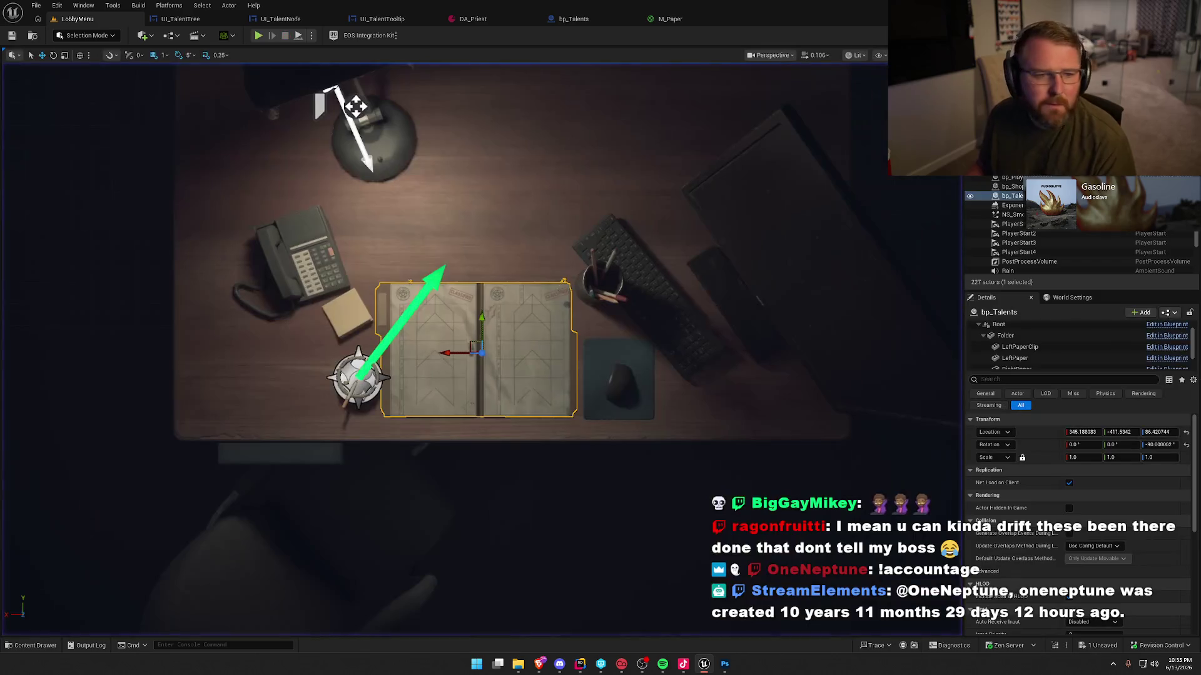
Playtest the lobby and view the Talents page, where every talent is still locked.
{"action": "key", "text": "ctrl+space"}
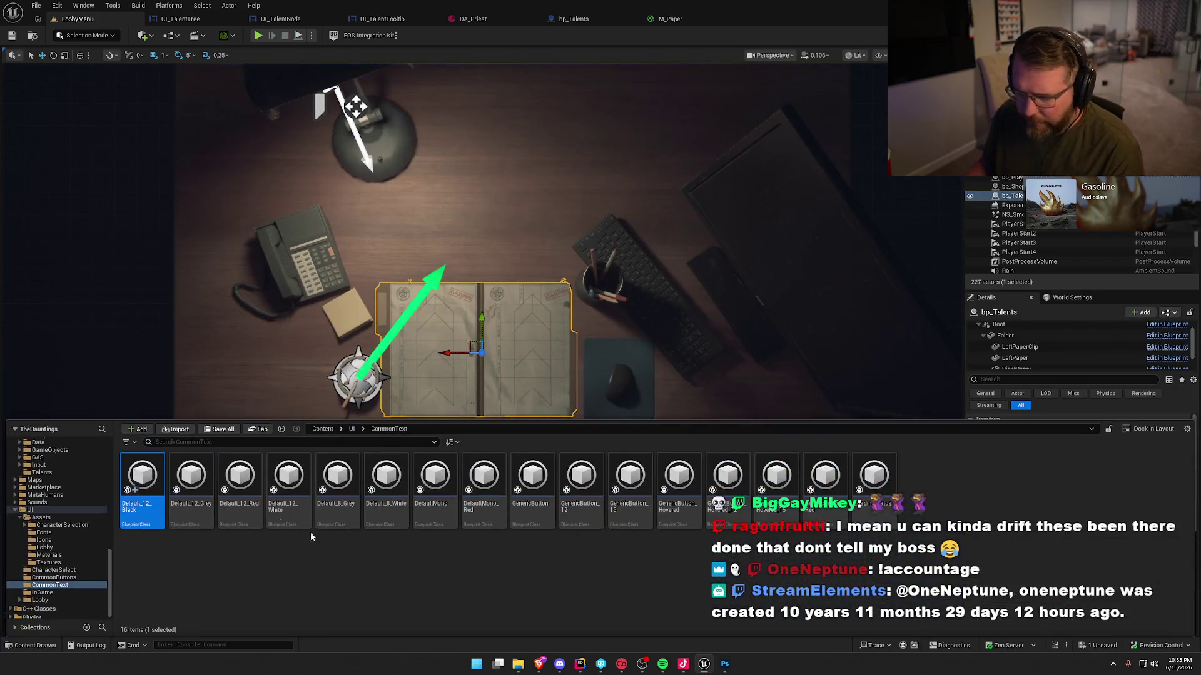
{"action": "key", "text": "ctrl+space"}
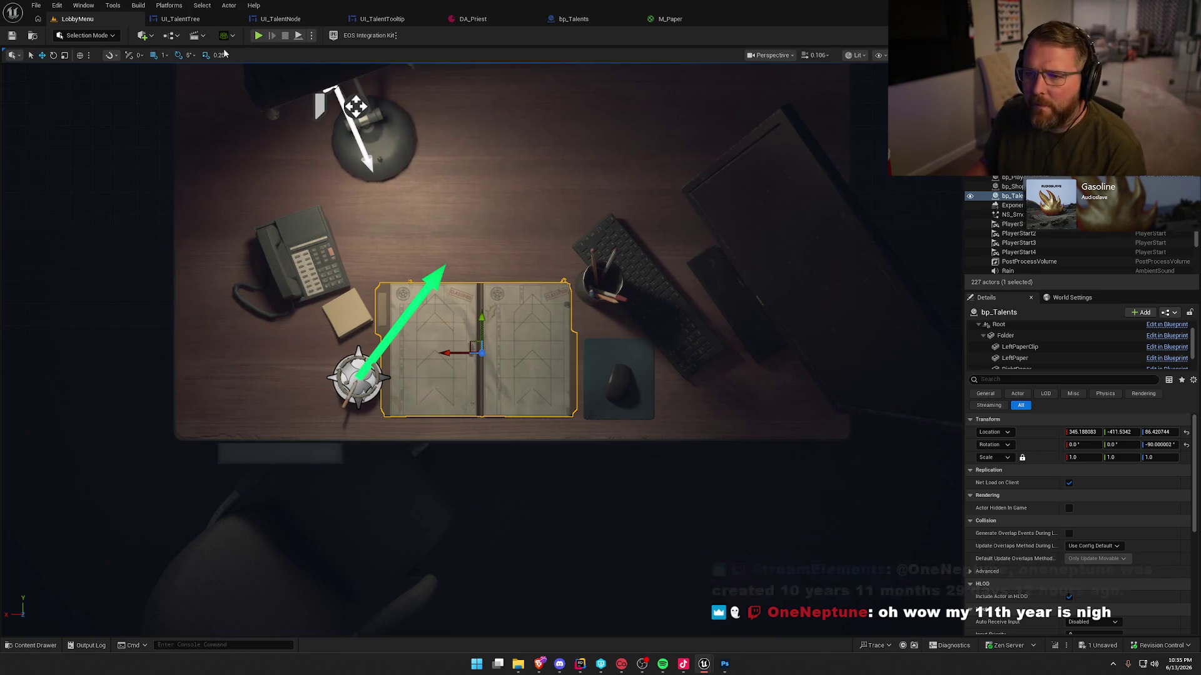
{"action": "left_click", "coordinate": [258, 36]}
{"action": "left_click", "coordinate": [566, 109]}
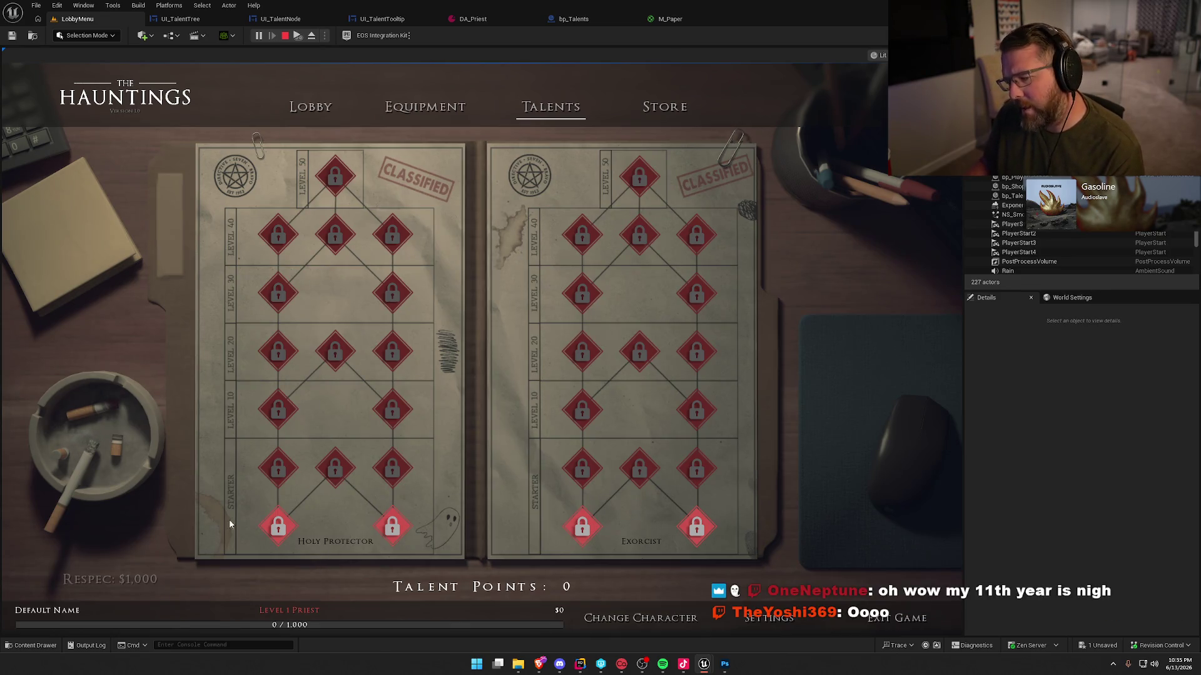
{"action": "key", "text": "Escape"}
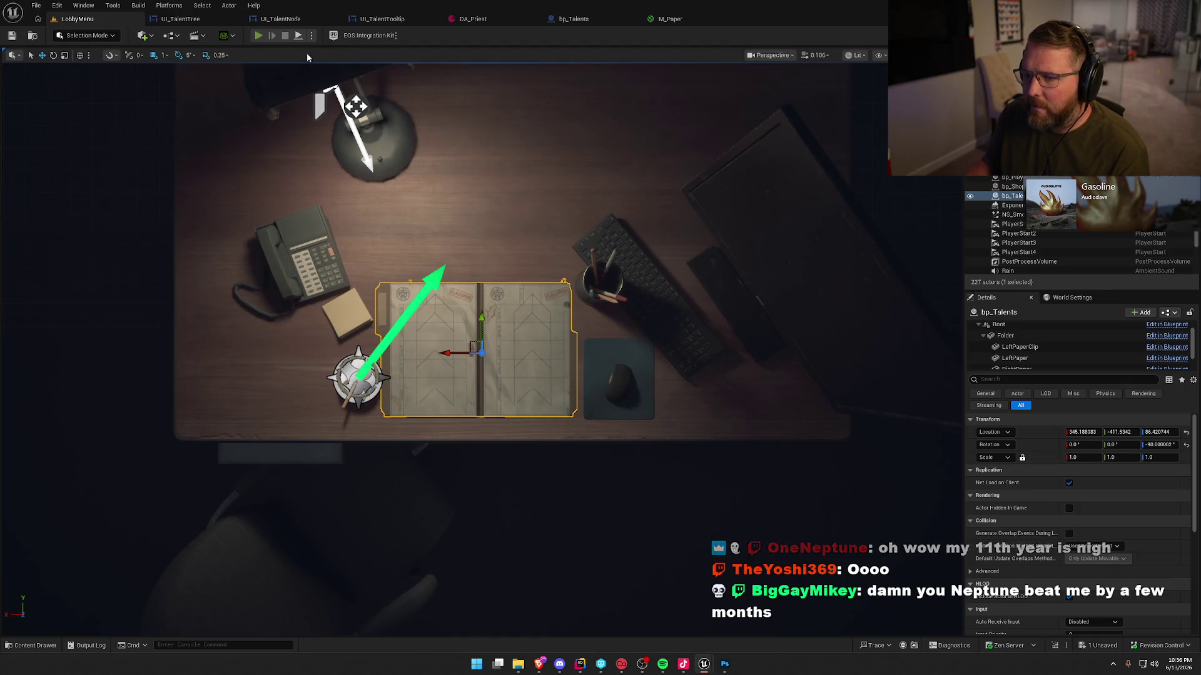
Open the Talents page in a new play session and undo the last colour edit.
{"action": "key", "text": "alt+p"}
{"action": "left_click", "coordinate": [531, 103]}
{"action": "mouse_move", "coordinate": [618, 186]}
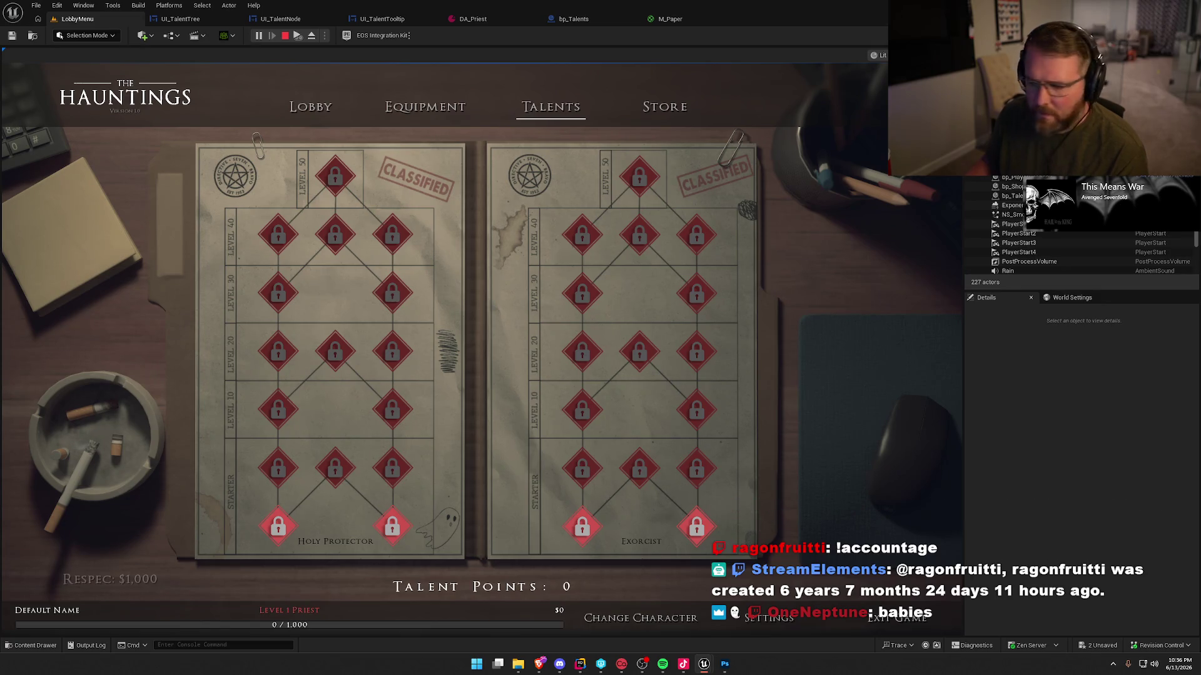
{"action": "key", "text": "ctrl+z"}
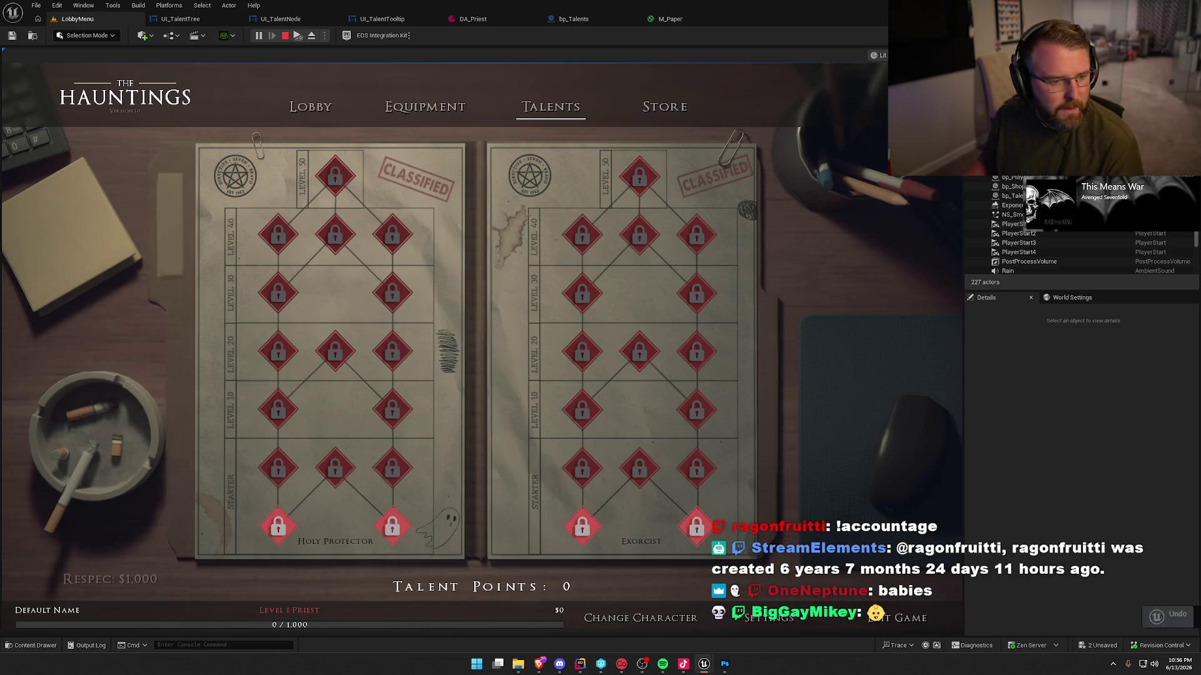
Restart the lobby play session to recheck the Talents page after the undo.
{"action": "left_click", "coordinate": [285, 36]}
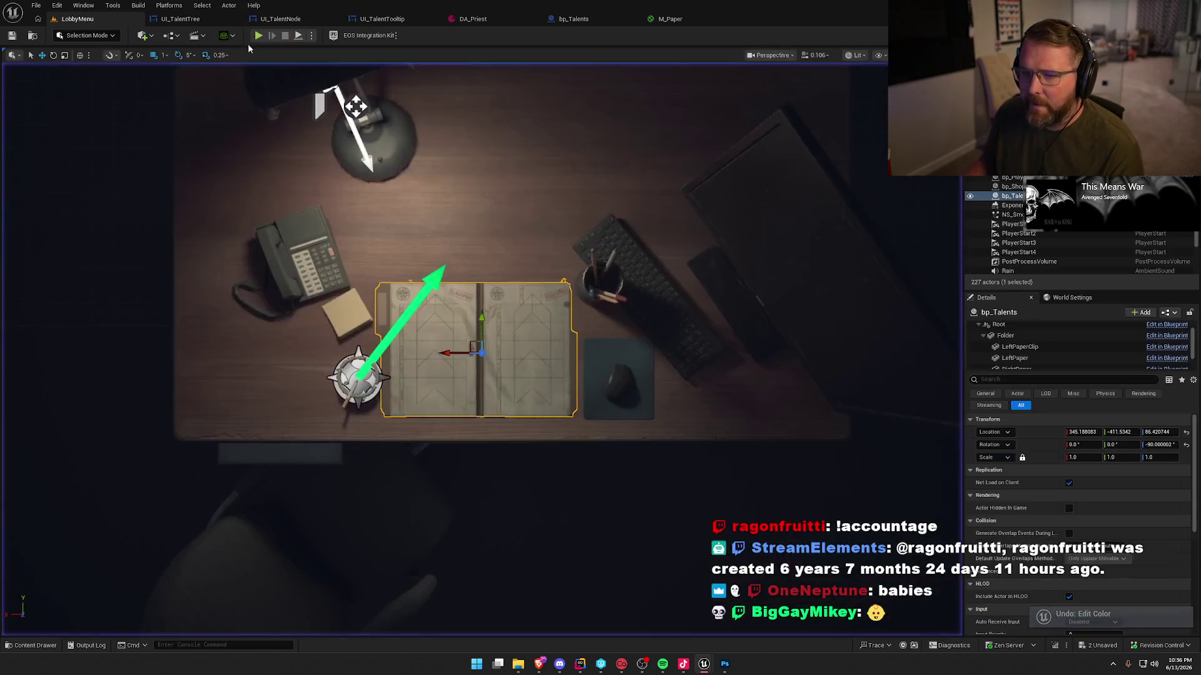
{"action": "left_click", "coordinate": [258, 35]}
{"action": "left_click", "coordinate": [563, 115]}
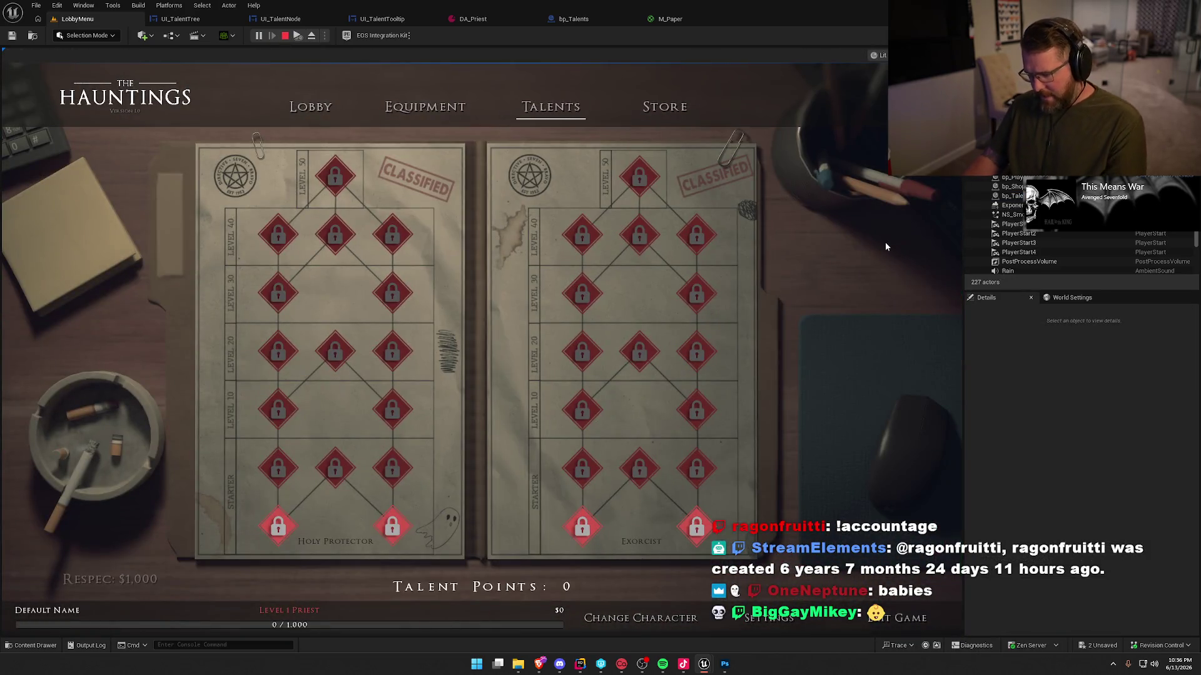
{"action": "key", "text": "Escape"}
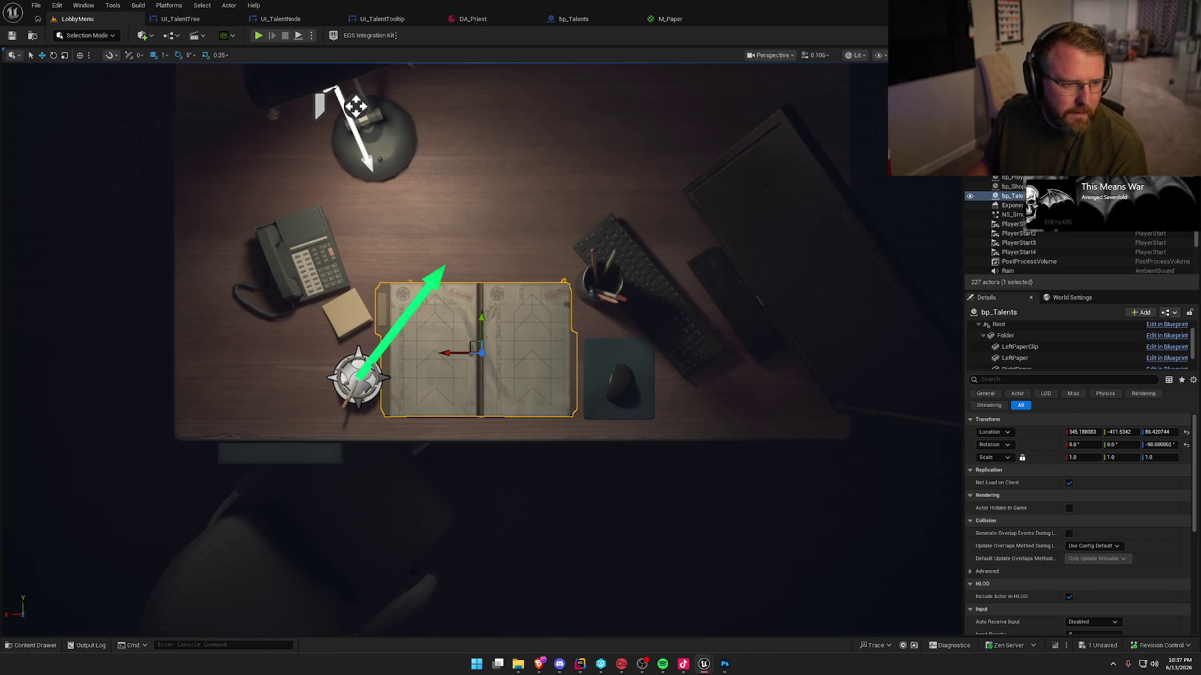
{"action": "left_click", "coordinate": [264, 39]}
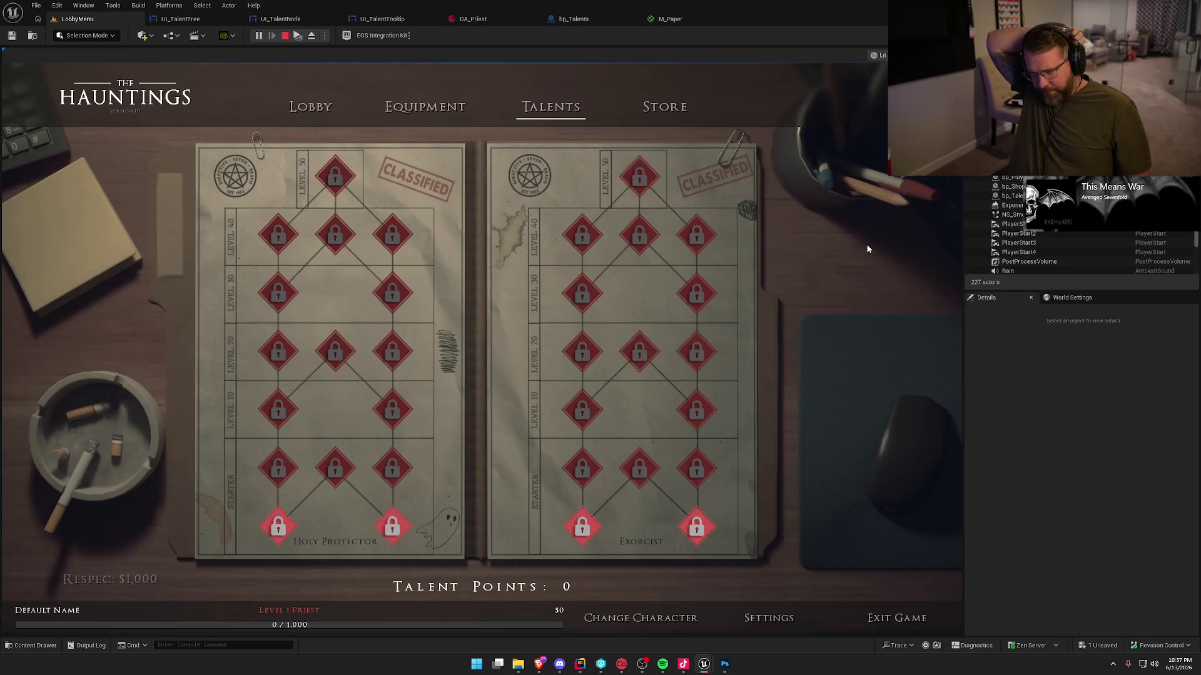
In UI_TalentTree, nudge the right spec name label (Spec1NameText) about 3 px left.
{"action": "key", "text": "Escape"}
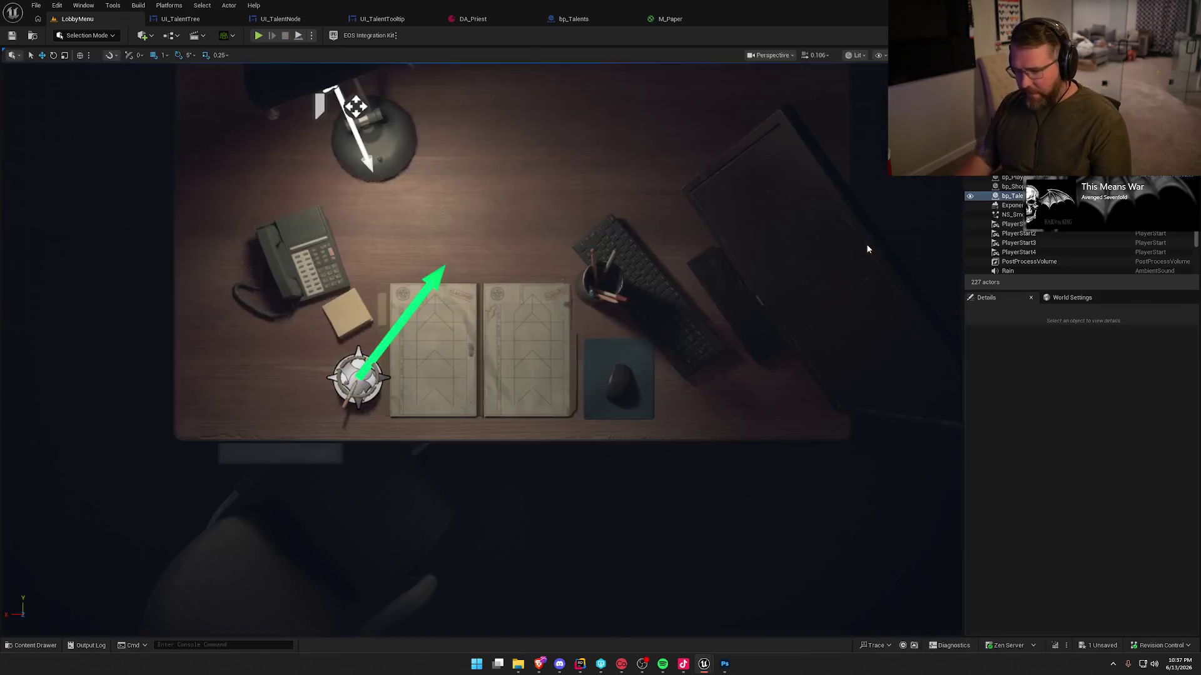
{"action": "left_click", "coordinate": [180, 19]}
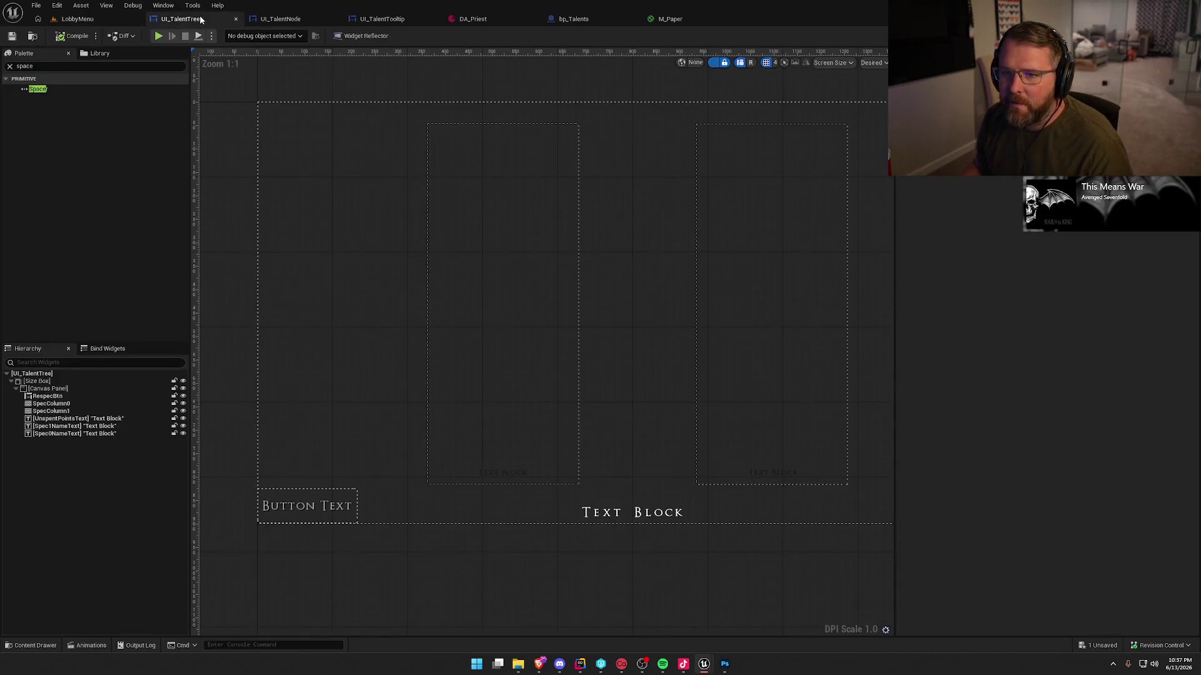
{"action": "left_click", "coordinate": [775, 475]}
{"action": "left_click_drag", "start_coordinate": [775, 480], "coordinate": [774, 480]}
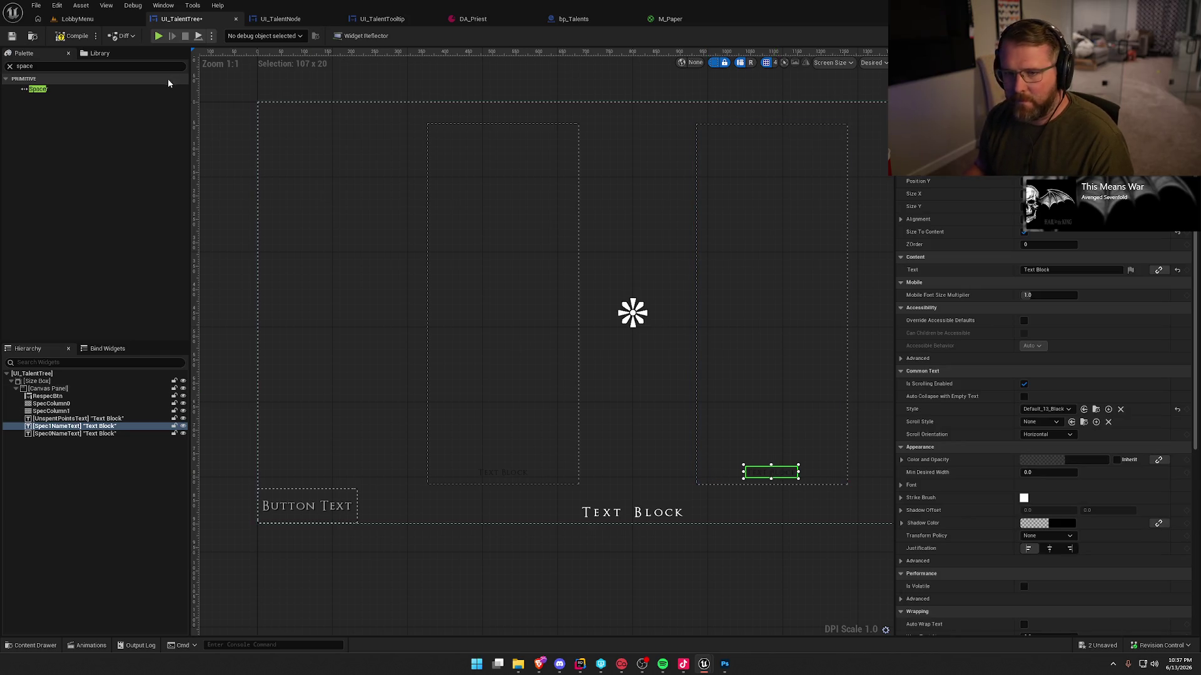
Play the LobbyMenu level and open the Talents page, showing all nodes locked with 0 points.
{"action": "left_click", "coordinate": [84, 20]}
{"action": "left_click", "coordinate": [259, 36]}
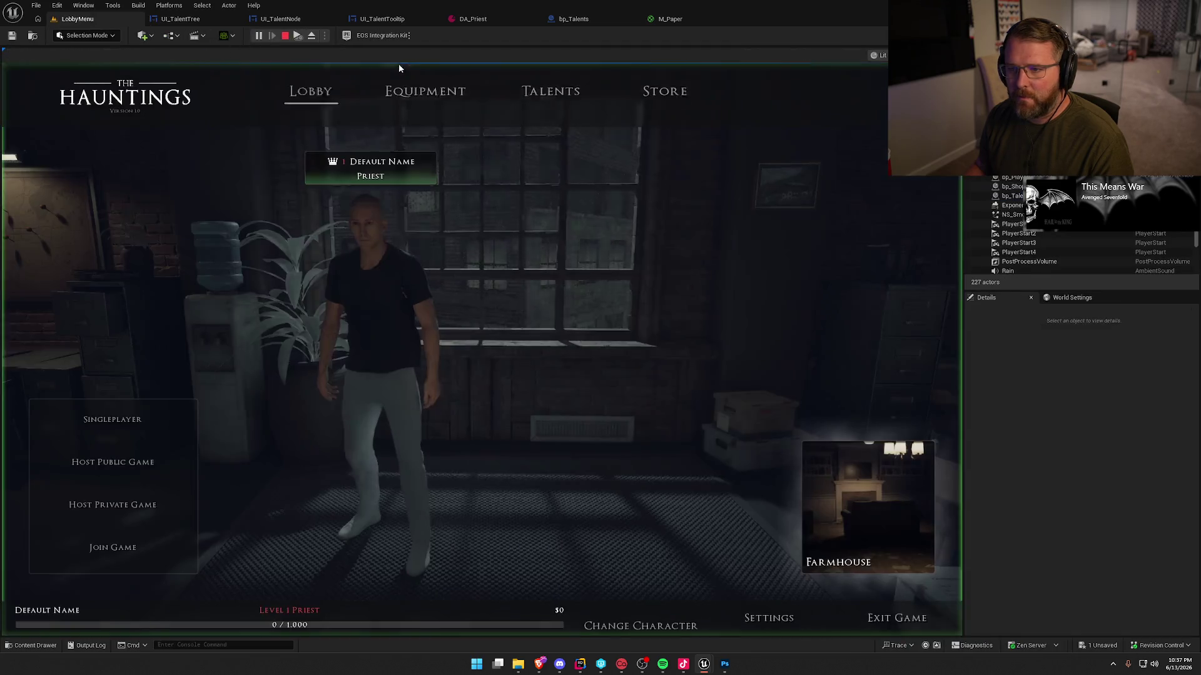
{"action": "left_click", "coordinate": [550, 108]}
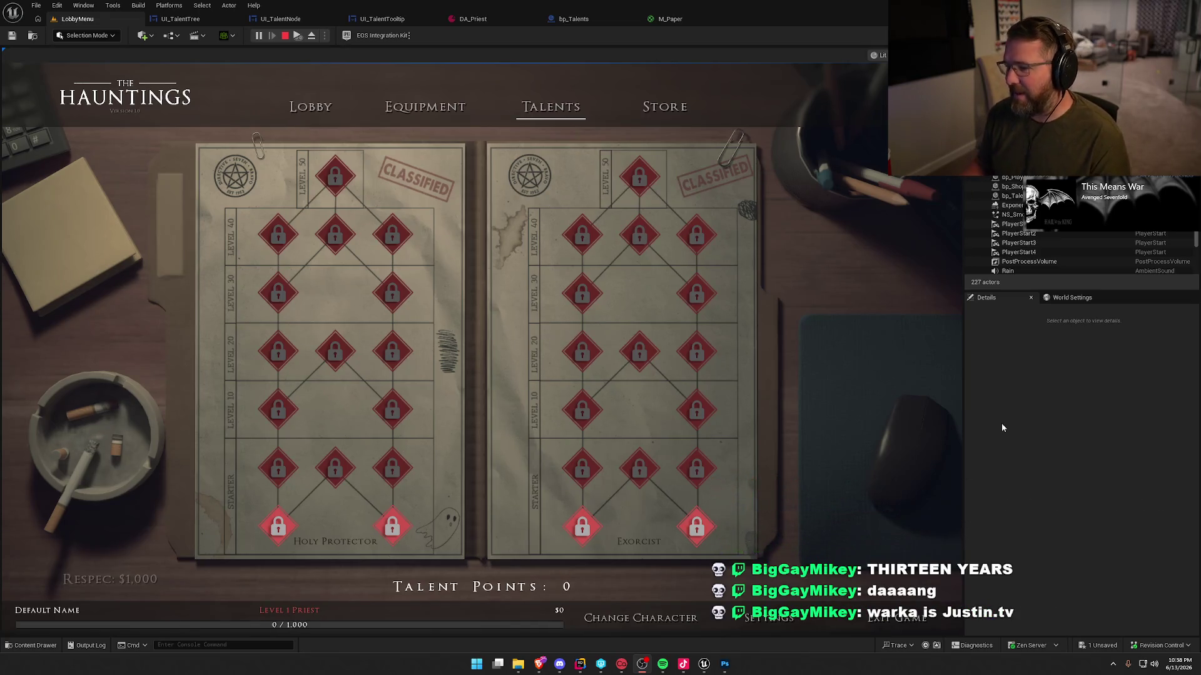
{"action": "left_click", "coordinate": [1002, 428]}
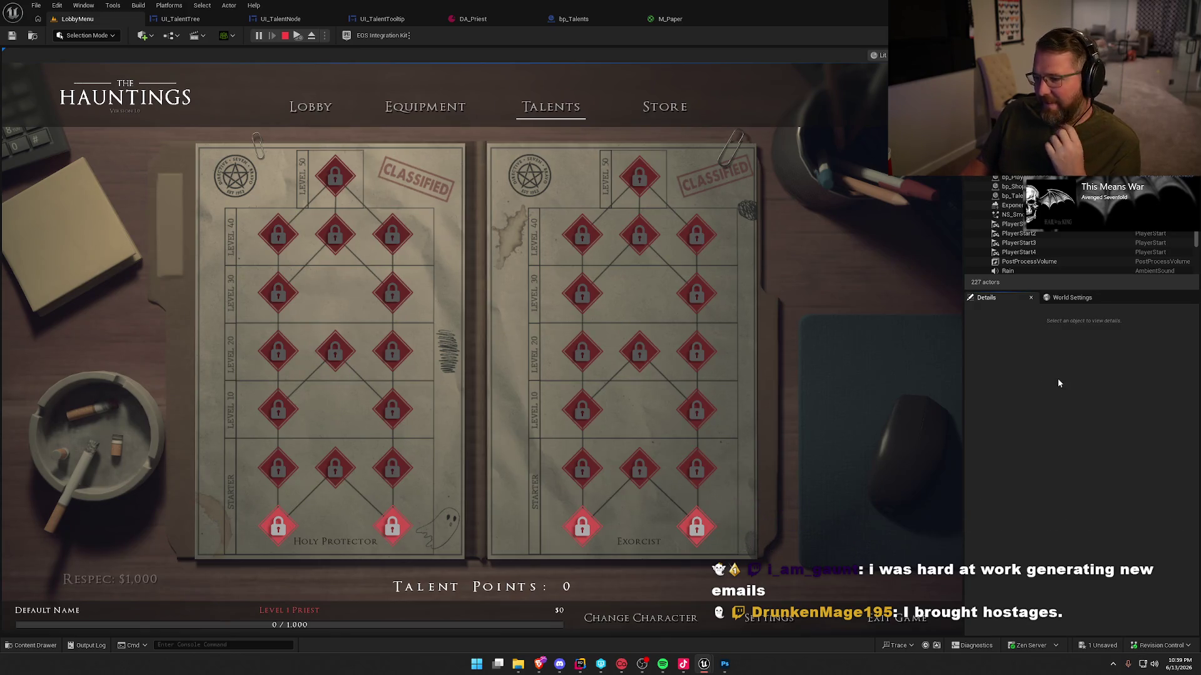
{"action": "mouse_move", "coordinate": [343, 346]}
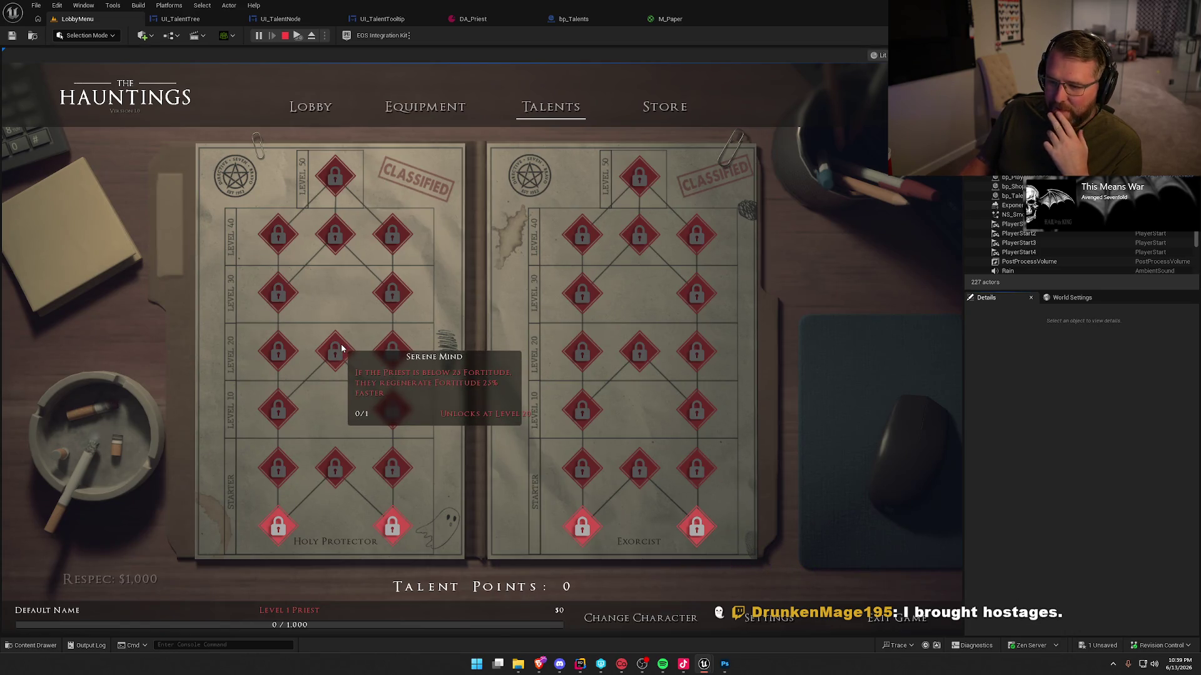
{"action": "mouse_move", "coordinate": [333, 242]}
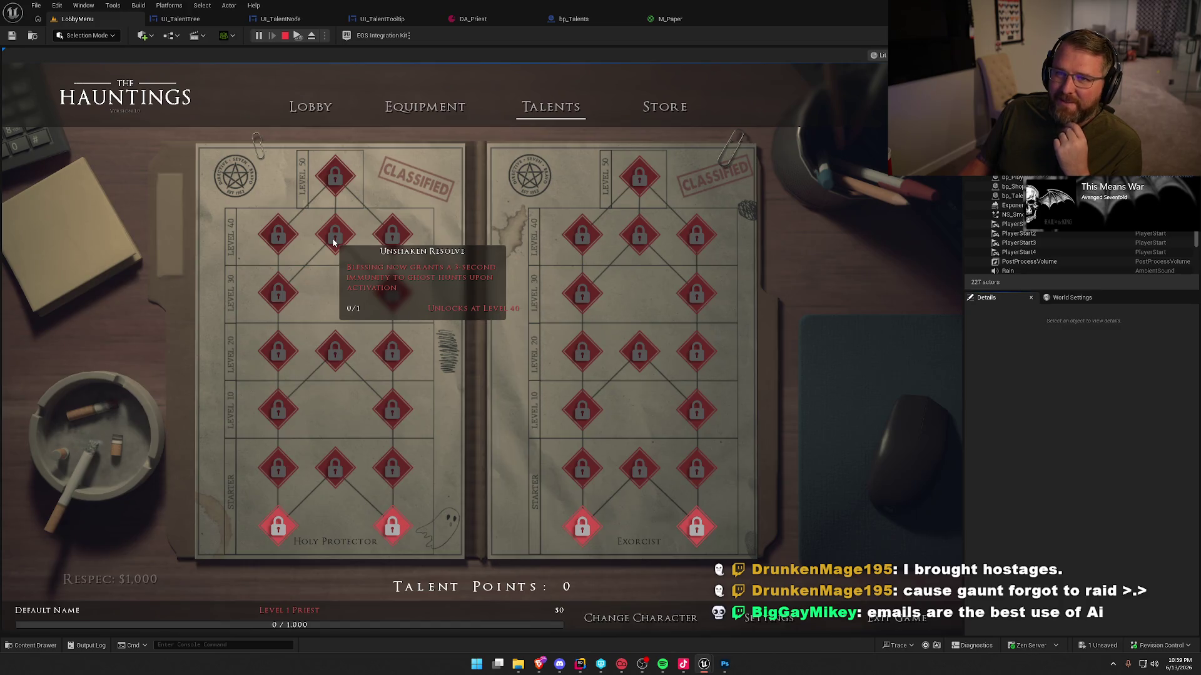
{"action": "mouse_move", "coordinate": [284, 298]}
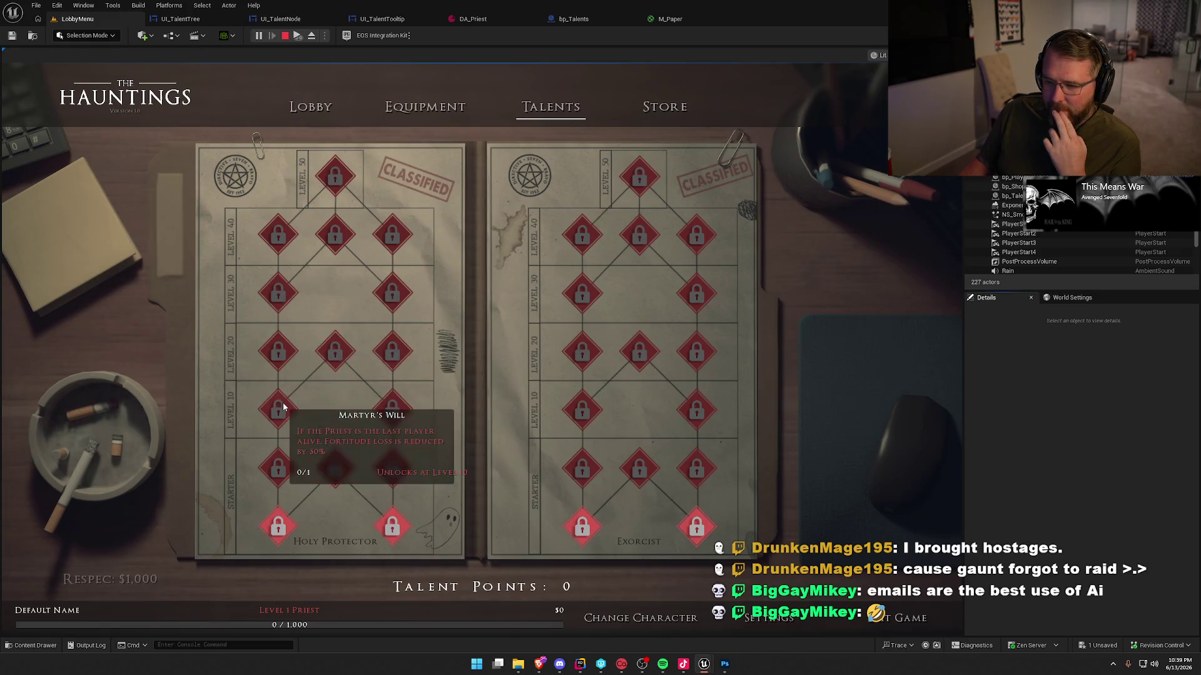
{"action": "mouse_move", "coordinate": [282, 536]}
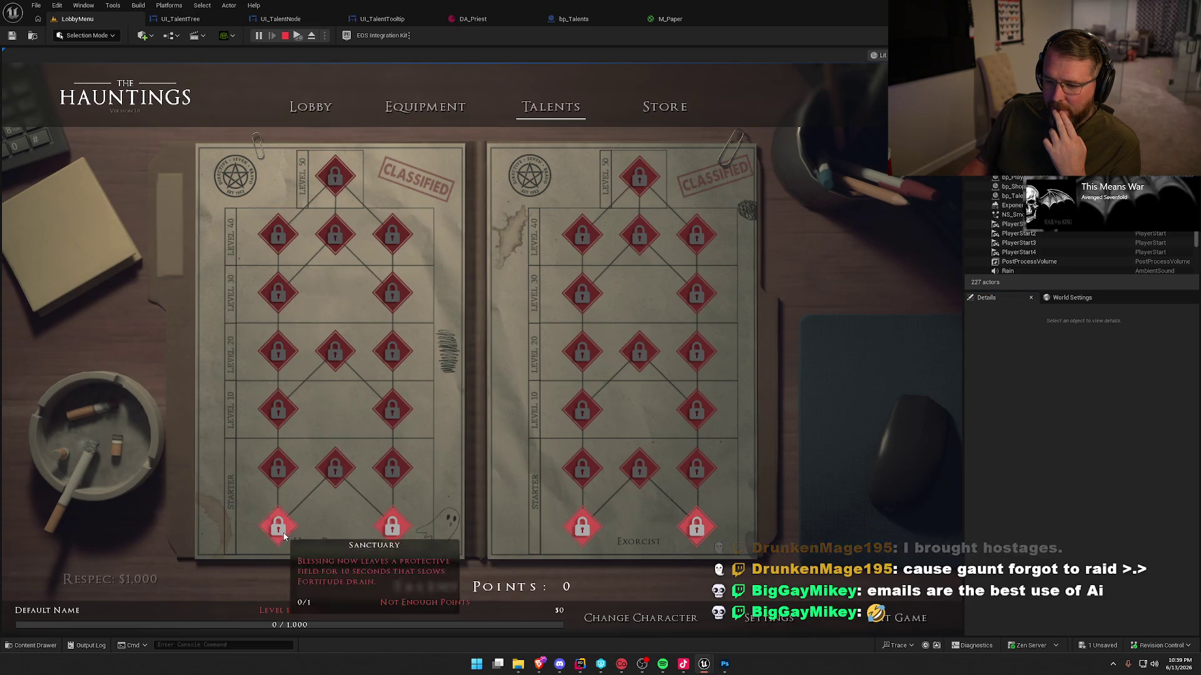
{"action": "mouse_move", "coordinate": [336, 478]}
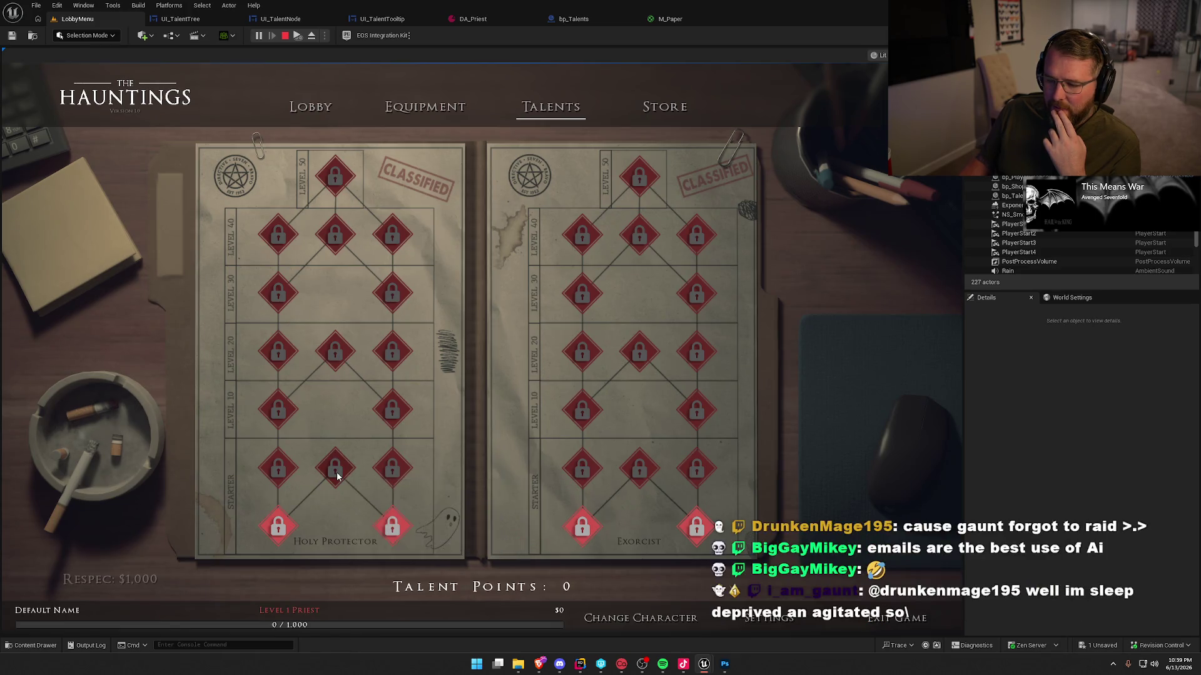
{"action": "mouse_move", "coordinate": [392, 528]}
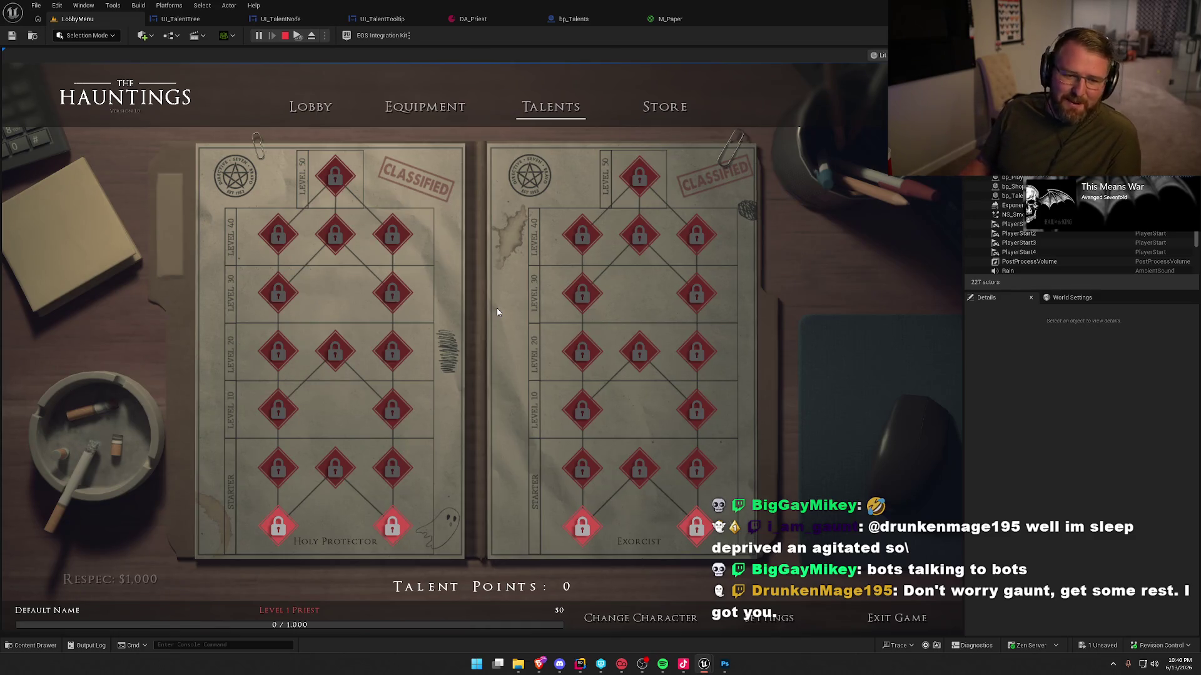
Flip between the Equipment, Talents and lobby screens in the running game.
{"action": "left_click", "coordinate": [425, 108]}
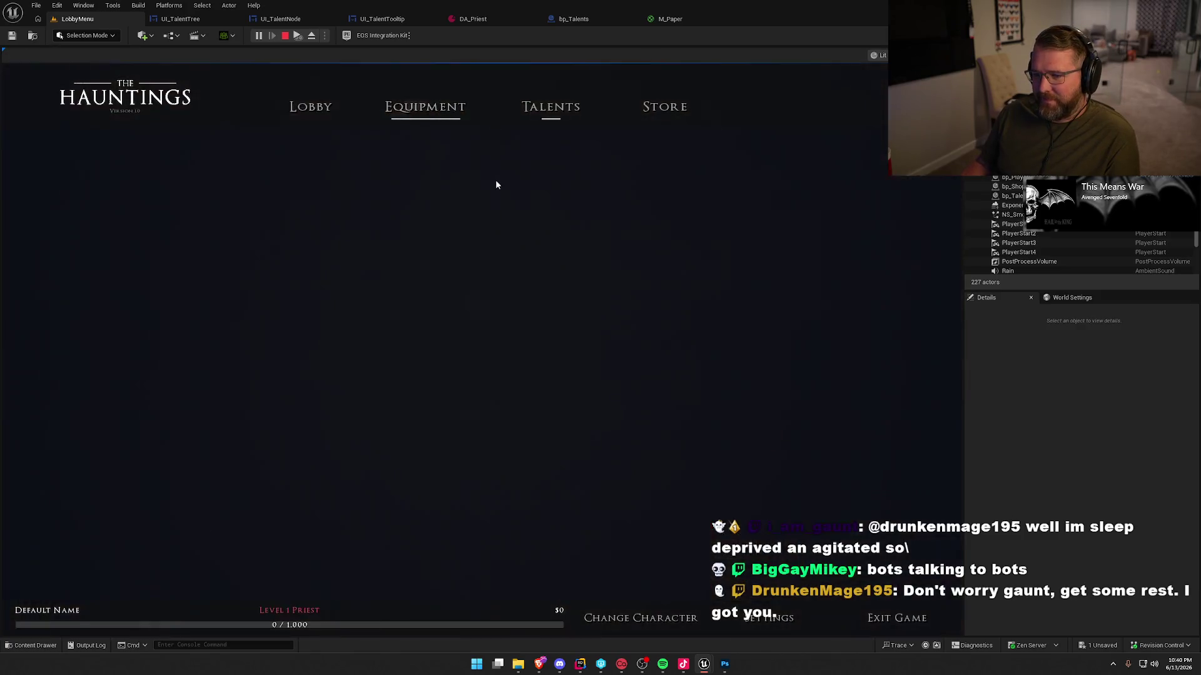
{"action": "left_click", "coordinate": [551, 117]}
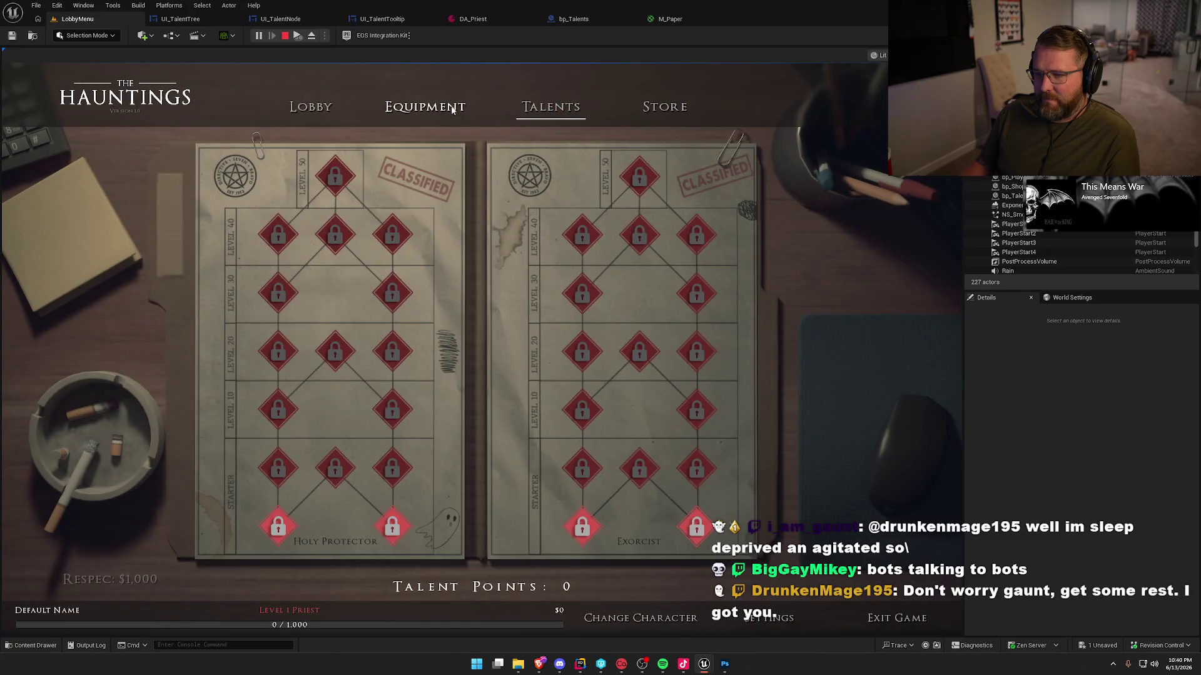
{"action": "left_click", "coordinate": [453, 110]}
{"action": "left_click", "coordinate": [552, 112]}
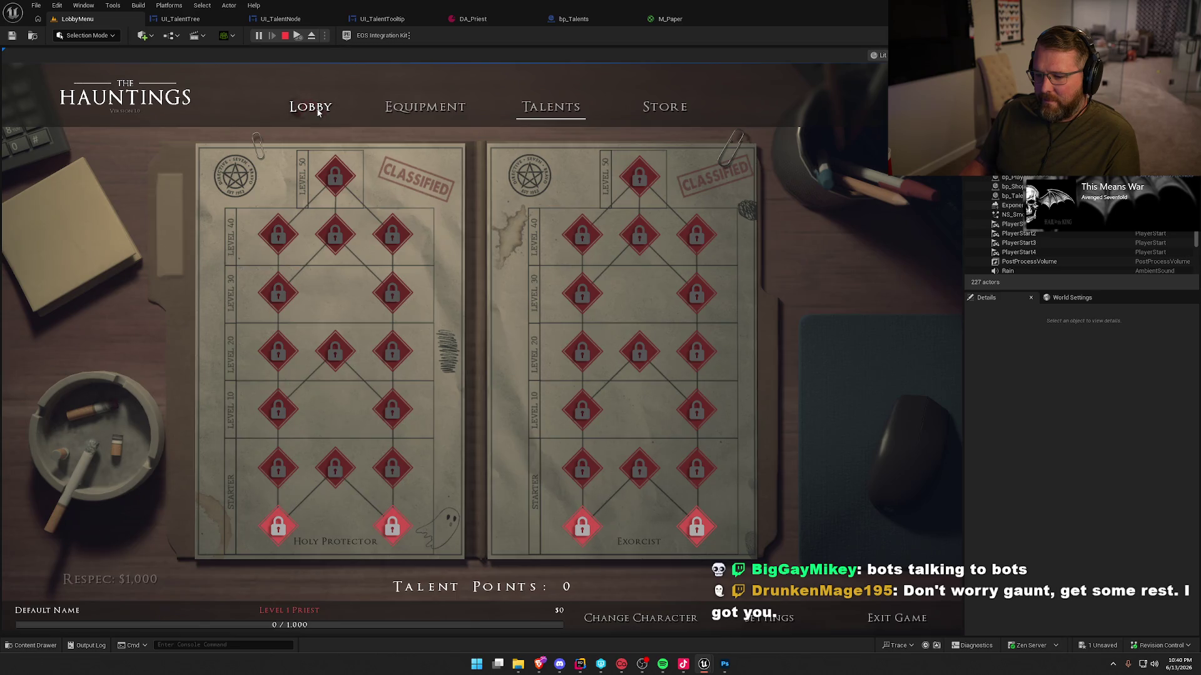
{"action": "left_click", "coordinate": [318, 111]}
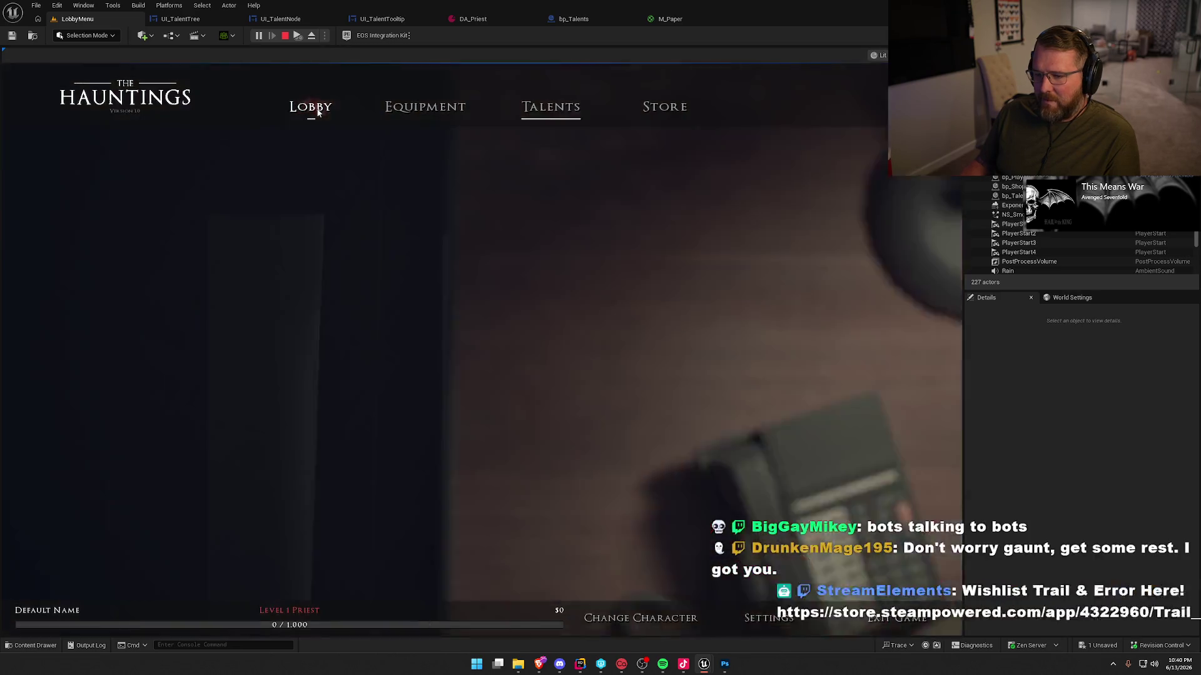
{"action": "left_click", "coordinate": [442, 115]}
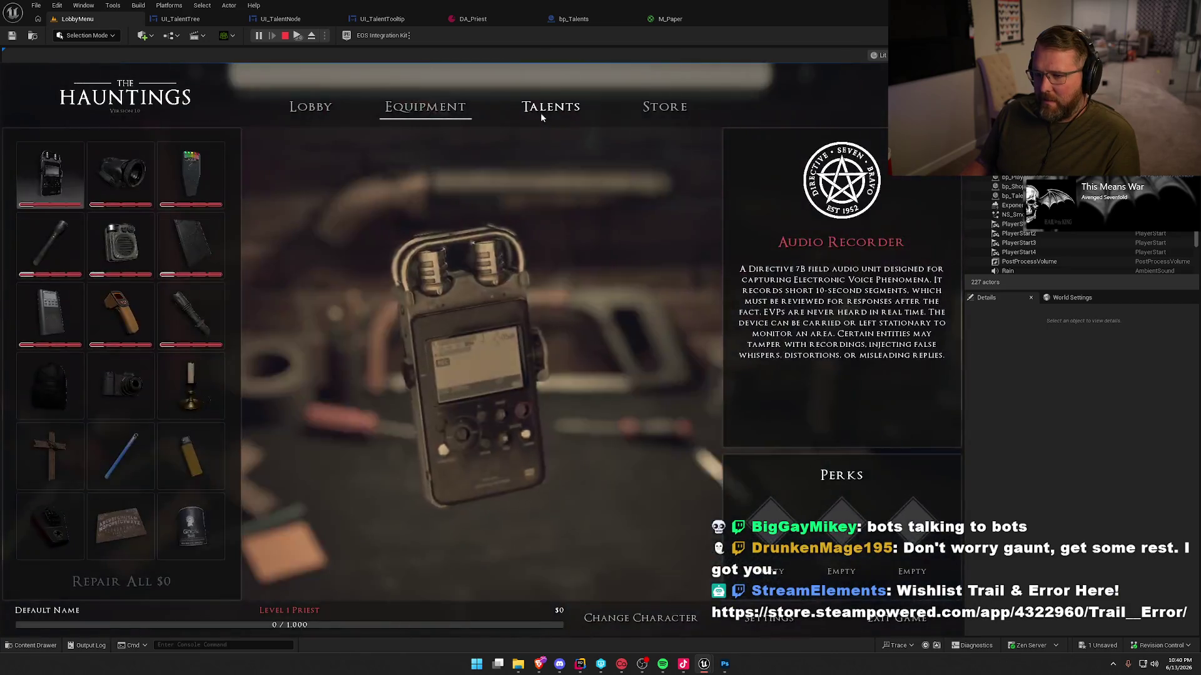
{"action": "left_click", "coordinate": [540, 113]}
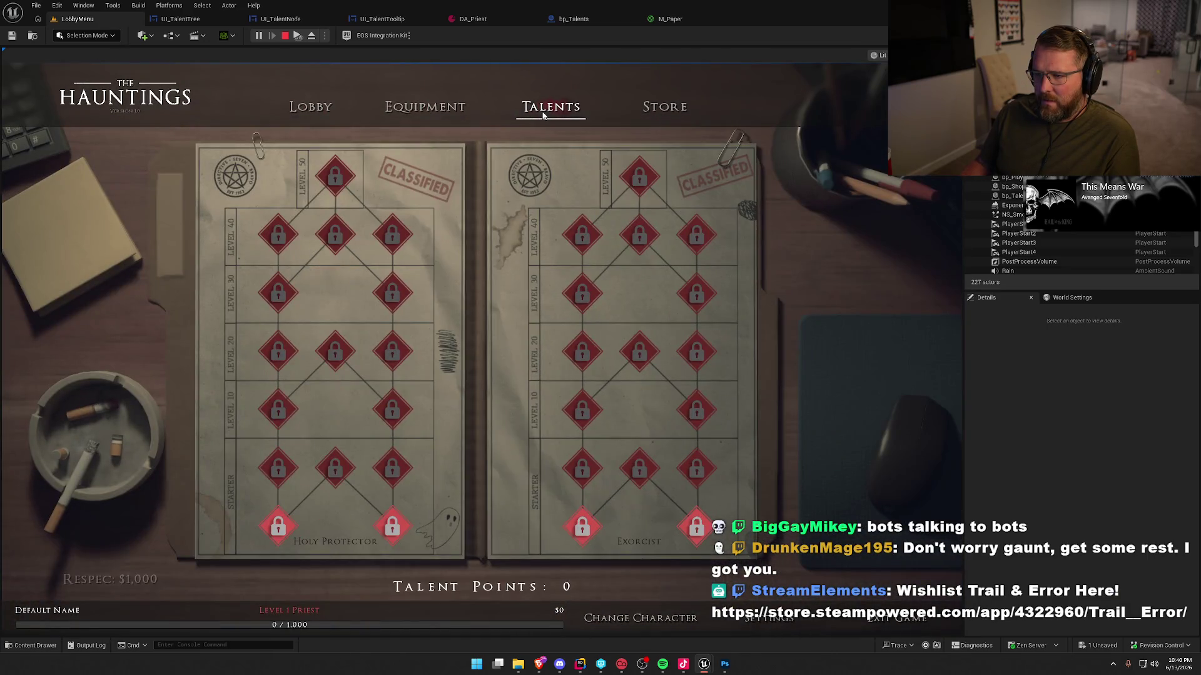
Inspect the UI component of bp_Talents, return to LobbyMenu, and stop the play session.
{"action": "left_click", "coordinate": [556, 21]}
{"action": "left_click", "coordinate": [40, 161]}
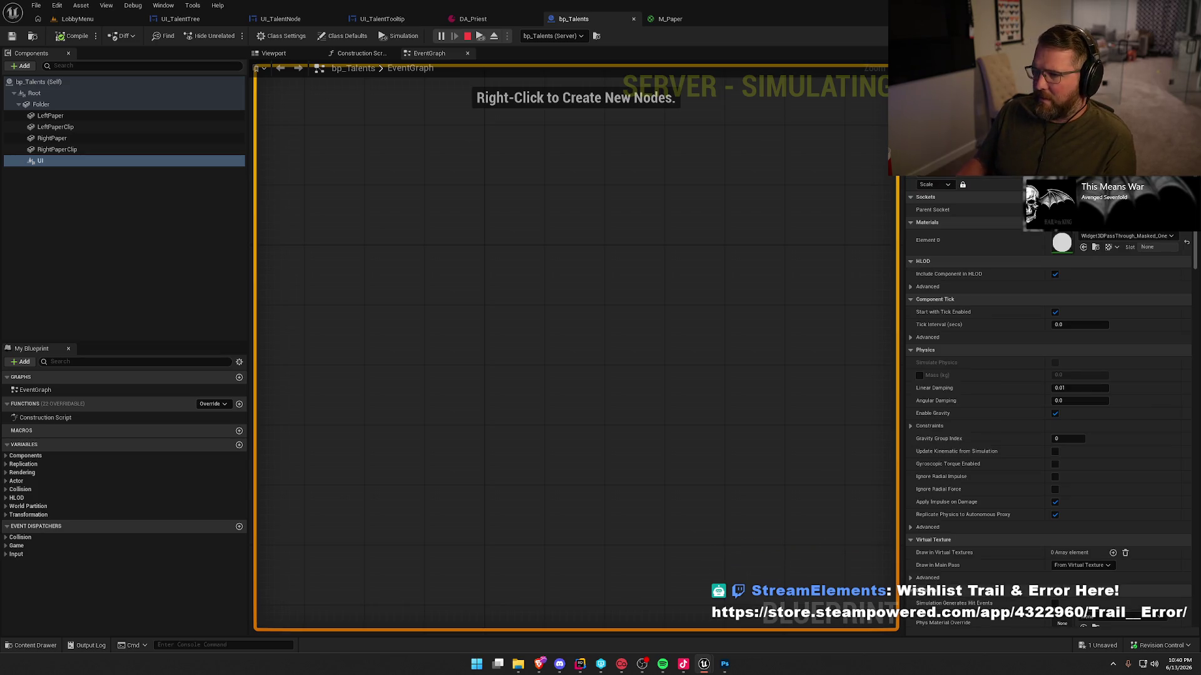
{"action": "left_click", "coordinate": [78, 19]}
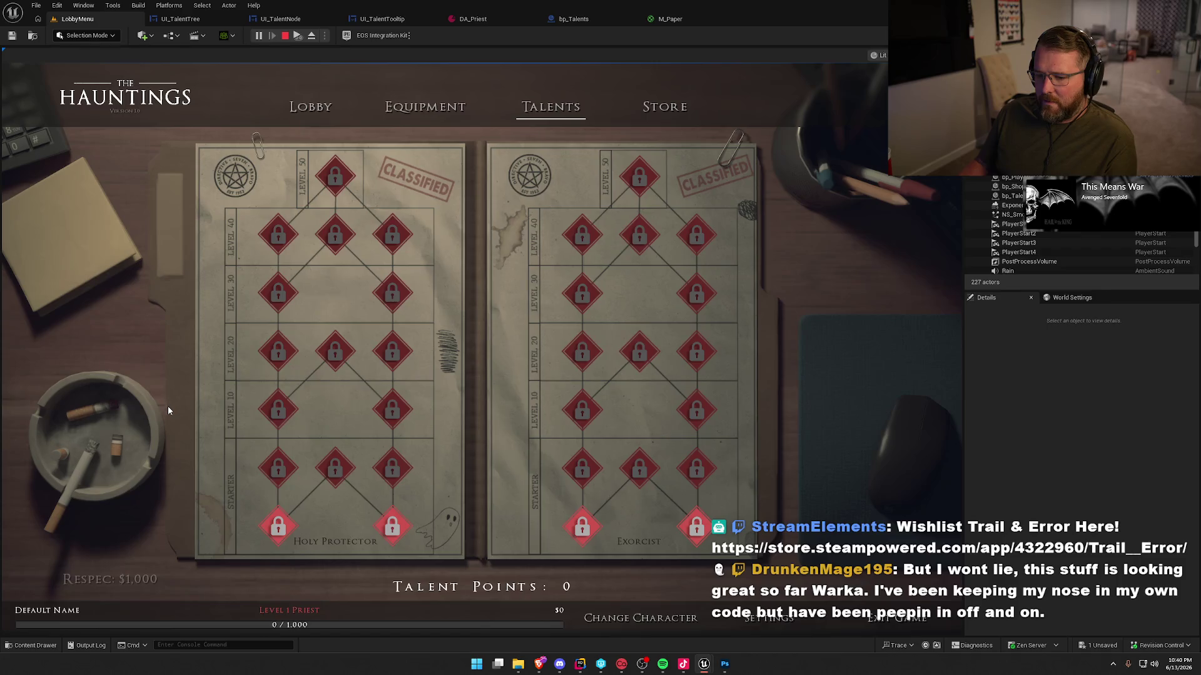
{"action": "mouse_move", "coordinate": [265, 527]}
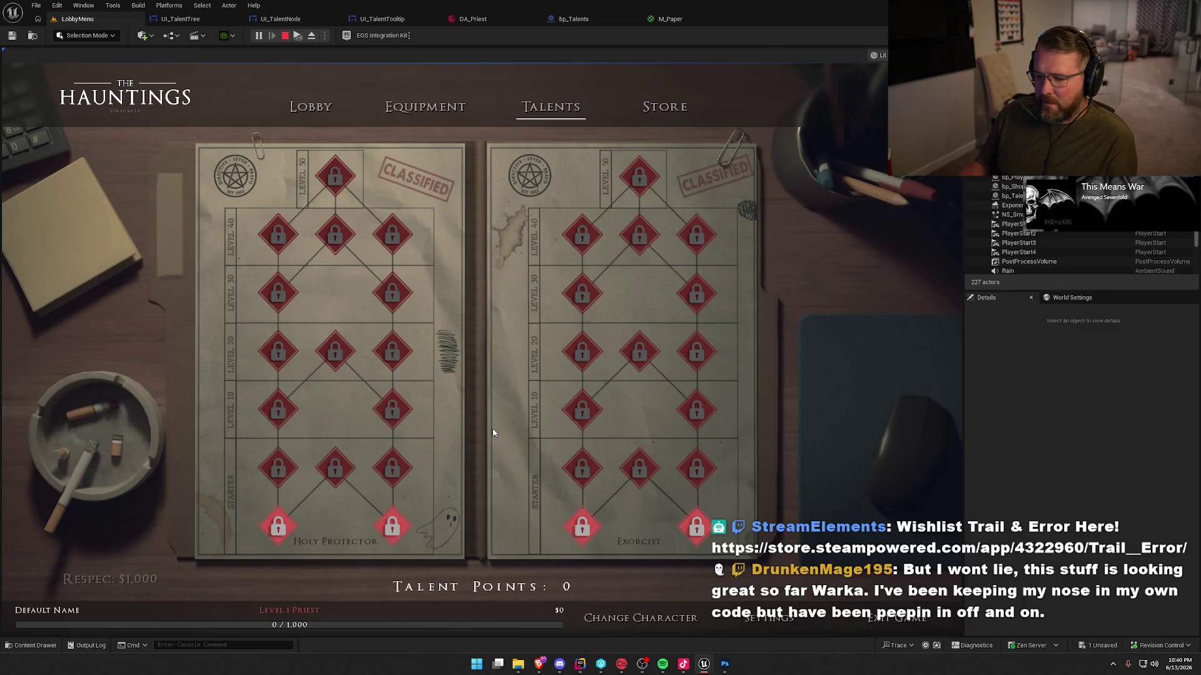
{"action": "key", "text": "Escape"}
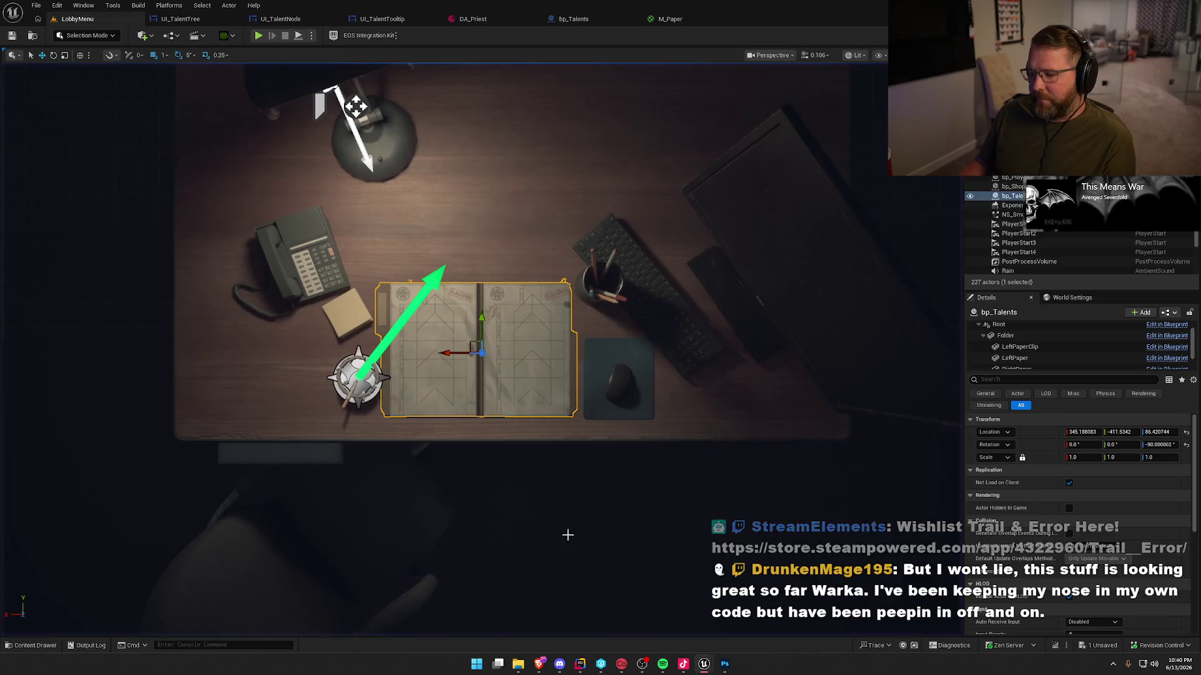
In Rider, close all open code files and bring up the Claude terminal.
{"action": "left_click", "coordinate": [580, 664]}
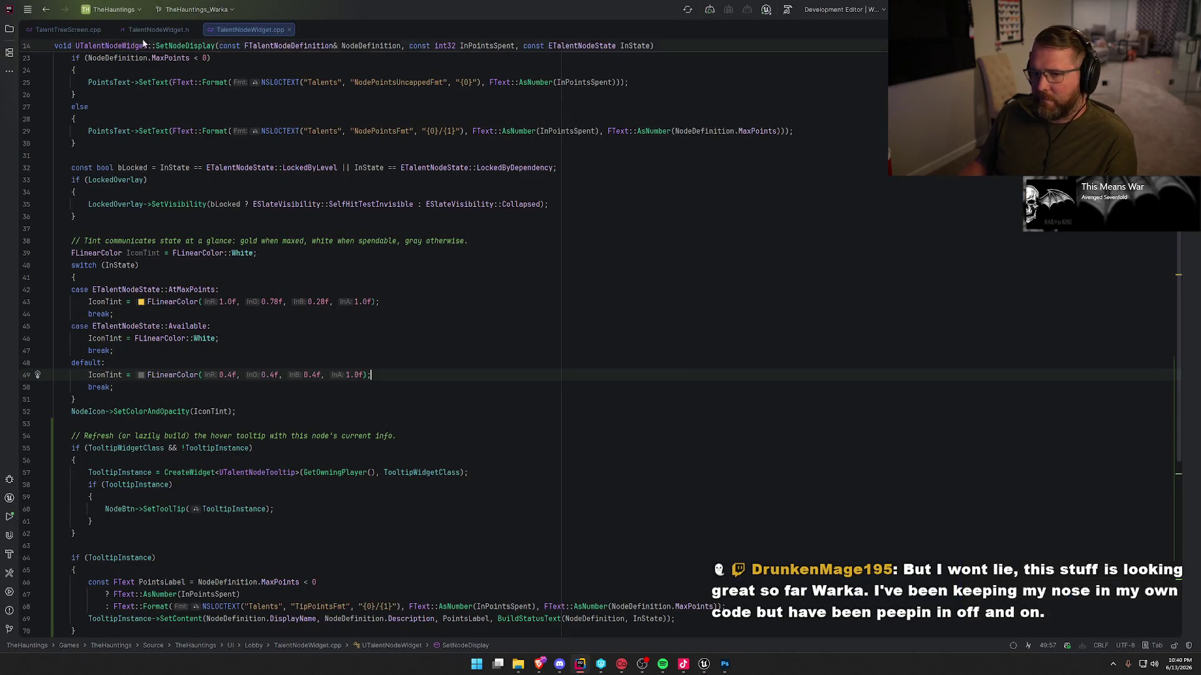
{"action": "key", "text": "ctrl+shift+F4"}
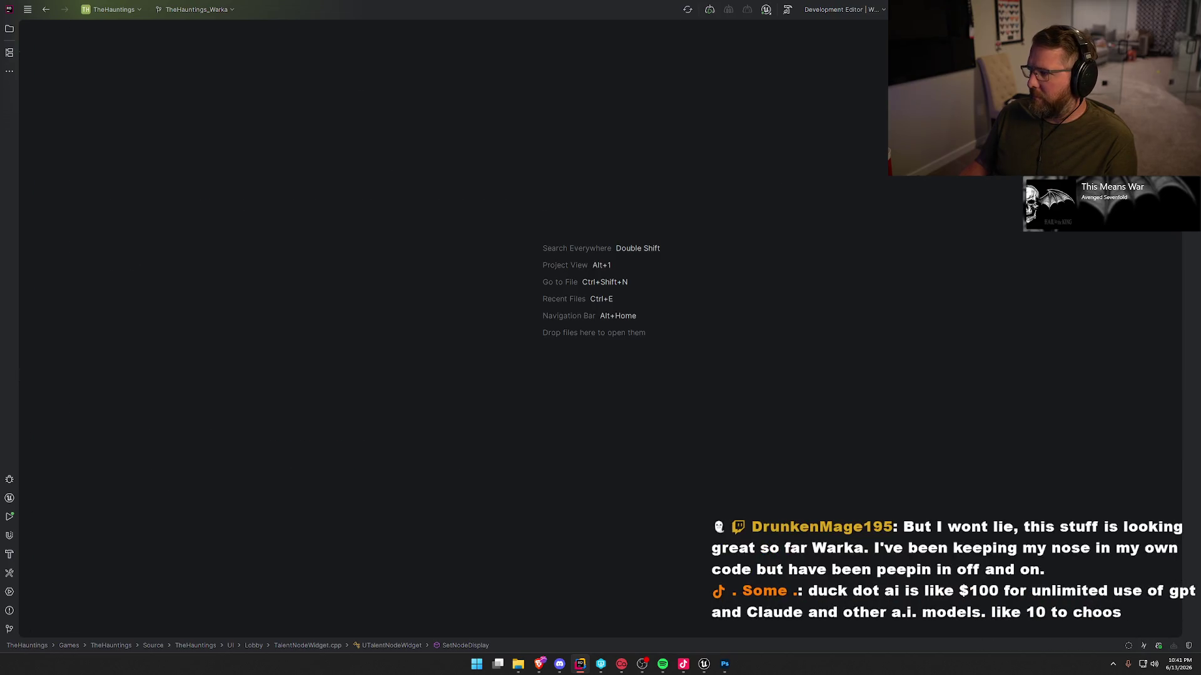
{"action": "key", "text": "alt+F12"}
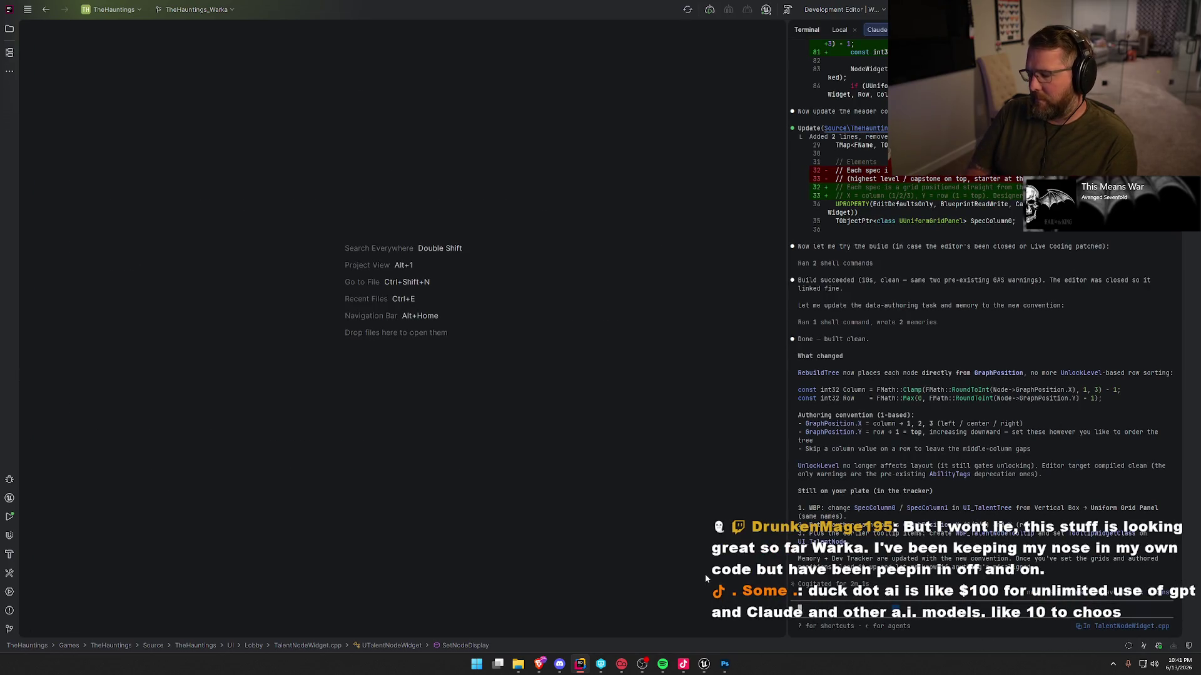
Ask Claude for a cheat-manager console command adding talent points, then return to Unreal.
{"action": "key", "text": "ctrl+v"}
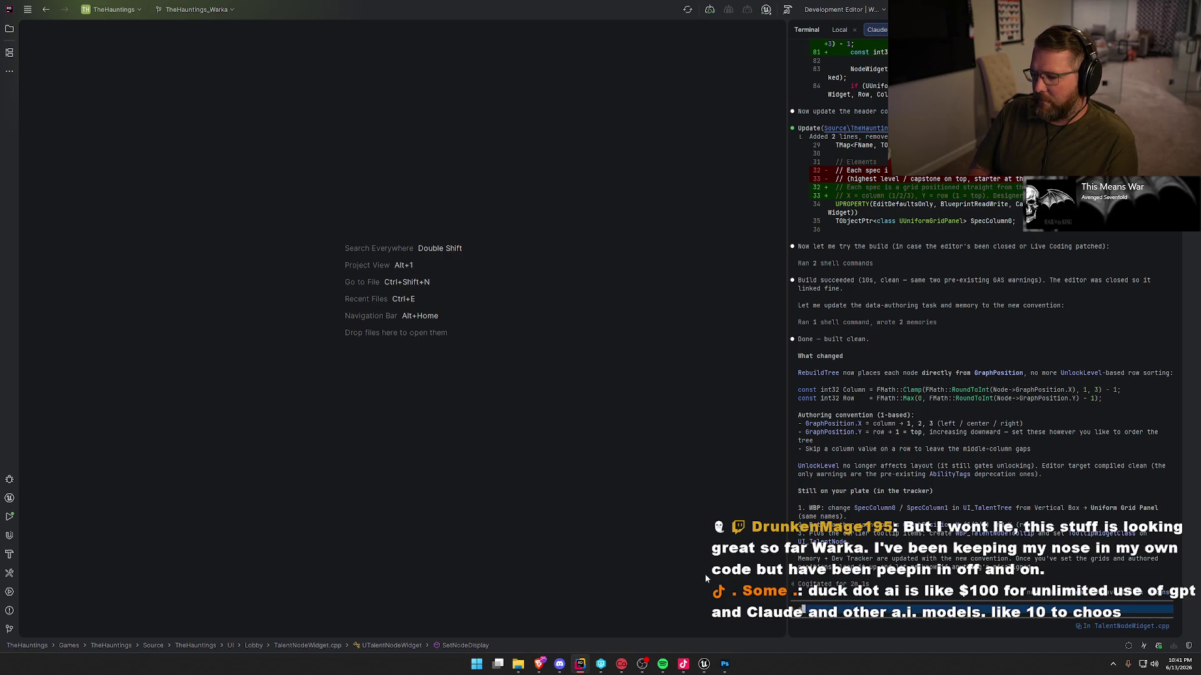
{"action": "type", "text": "can you add consol"}
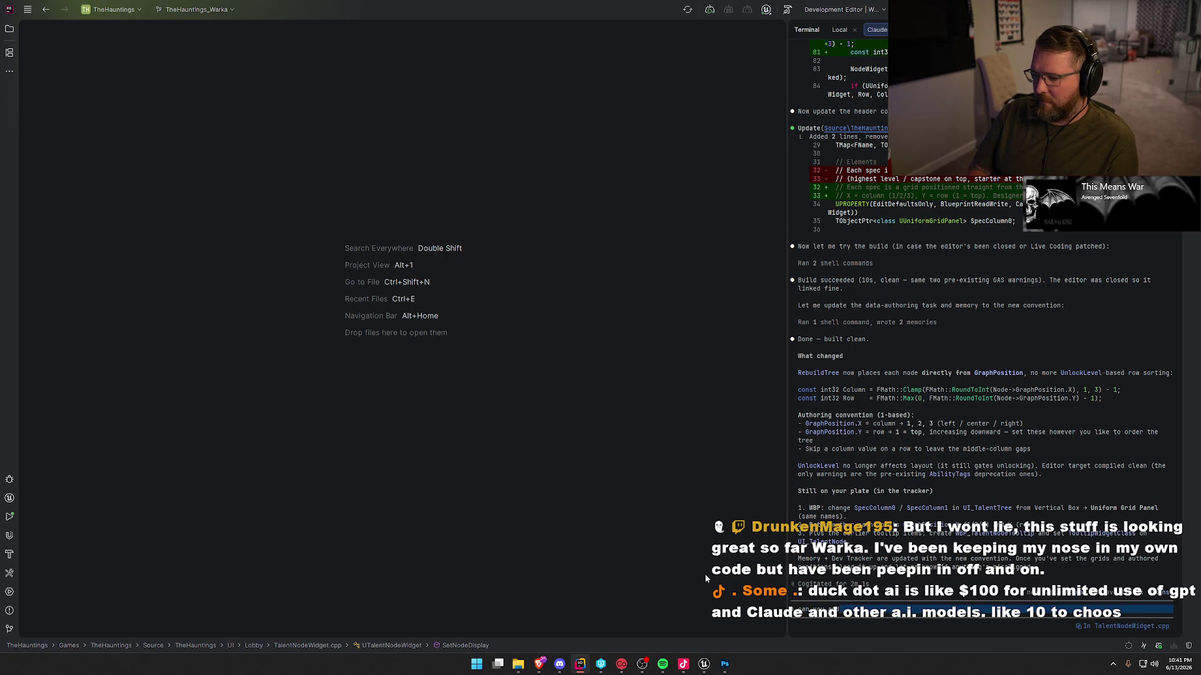
{"action": "type", "text": "e comm"}
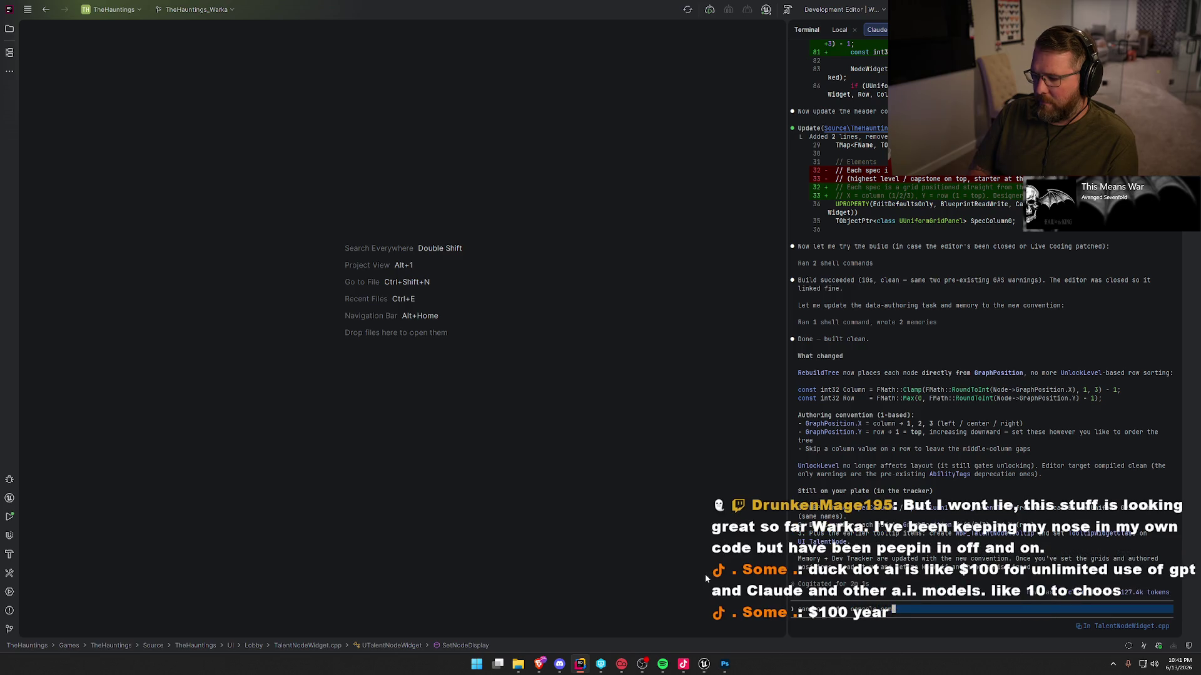
{"action": "type", "text": "and in the chaeat manager "}
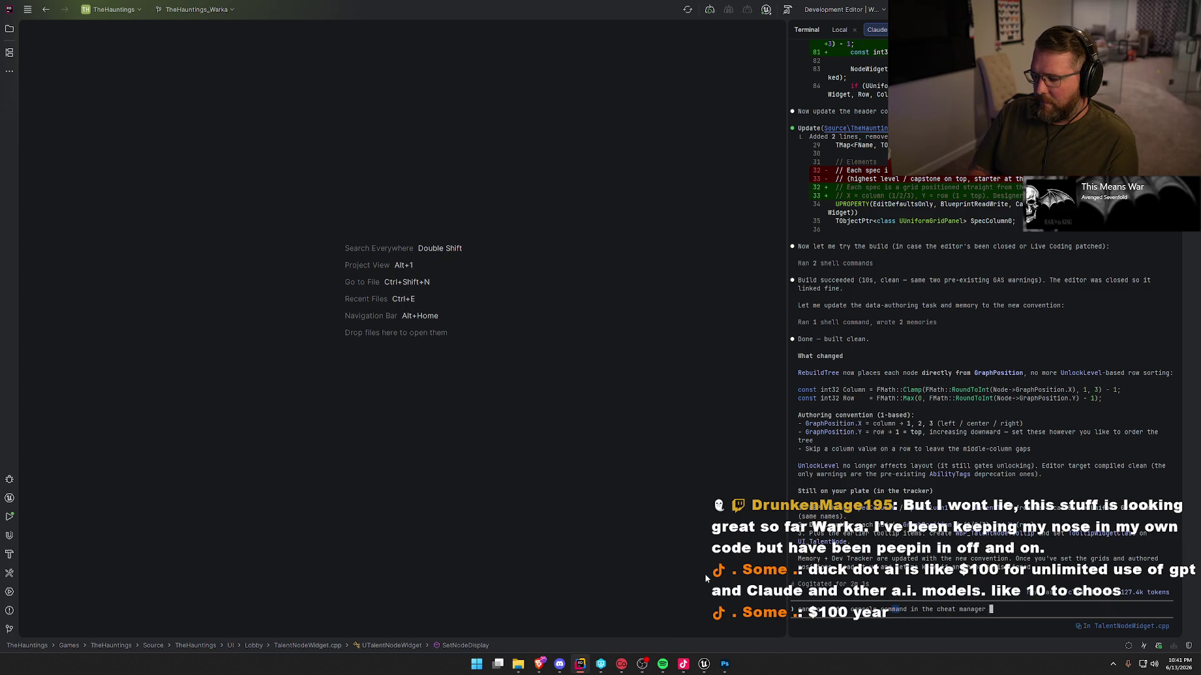
{"action": "type", "text": "to add "}
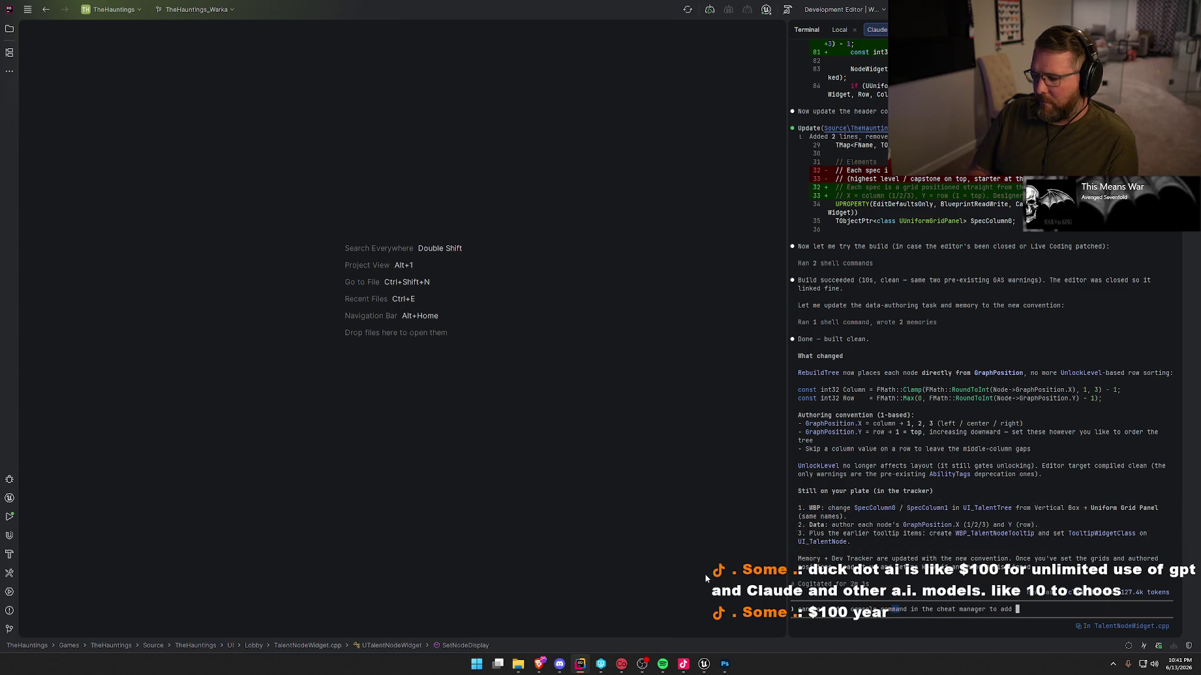
{"action": "type", "text": "talent points to my "}
{"action": "type", "text": "character"}
{"action": "key", "text": "Return"}
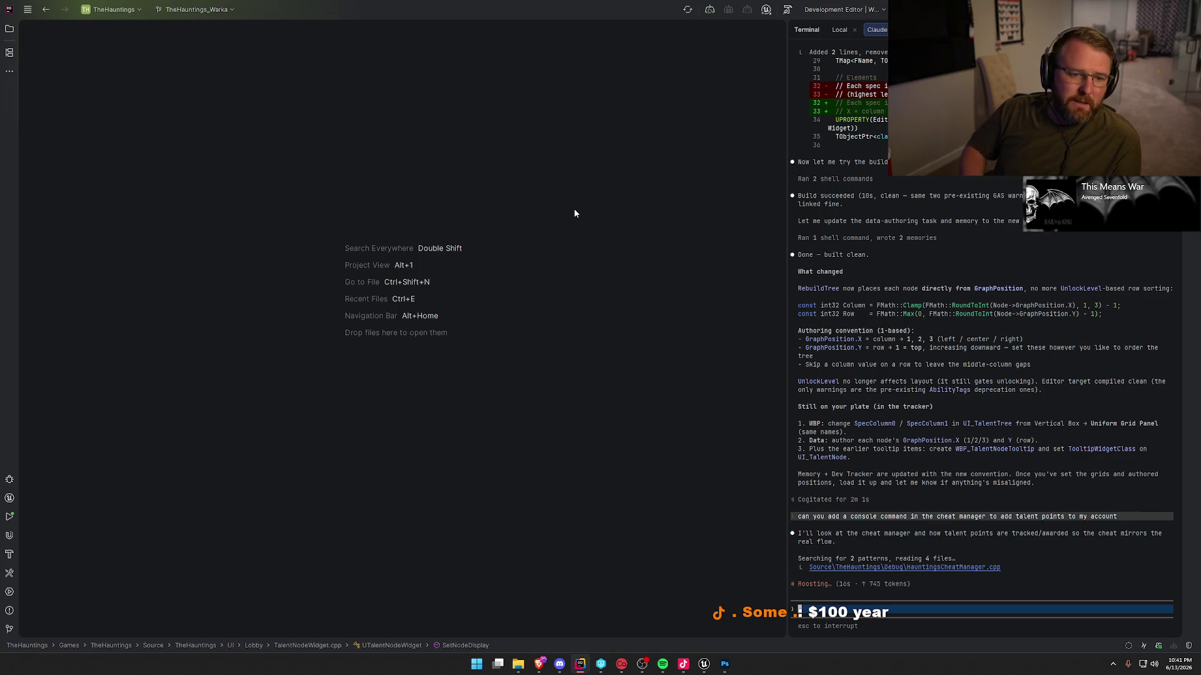
{"action": "key", "text": "alt+Tab"}
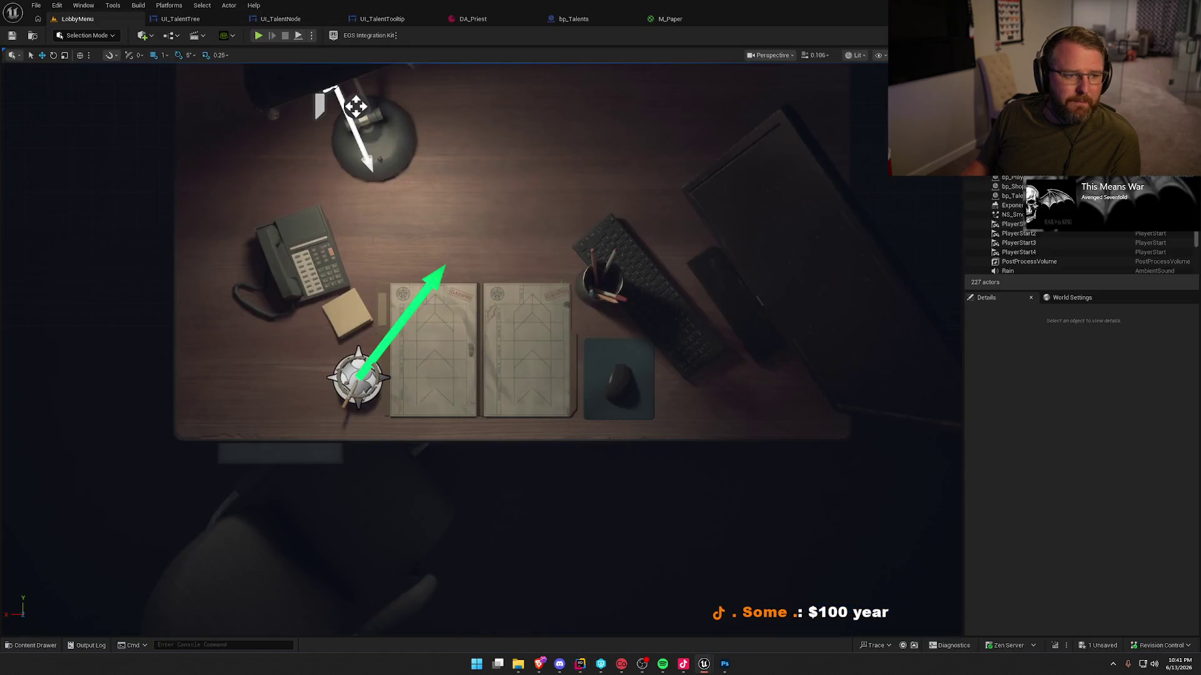
Switch to Rider to await Claude's HauntingsCheatManager.h diff adding AddTalentPoints and ShowTalentPoints.
{"action": "left_click", "coordinate": [580, 664]}
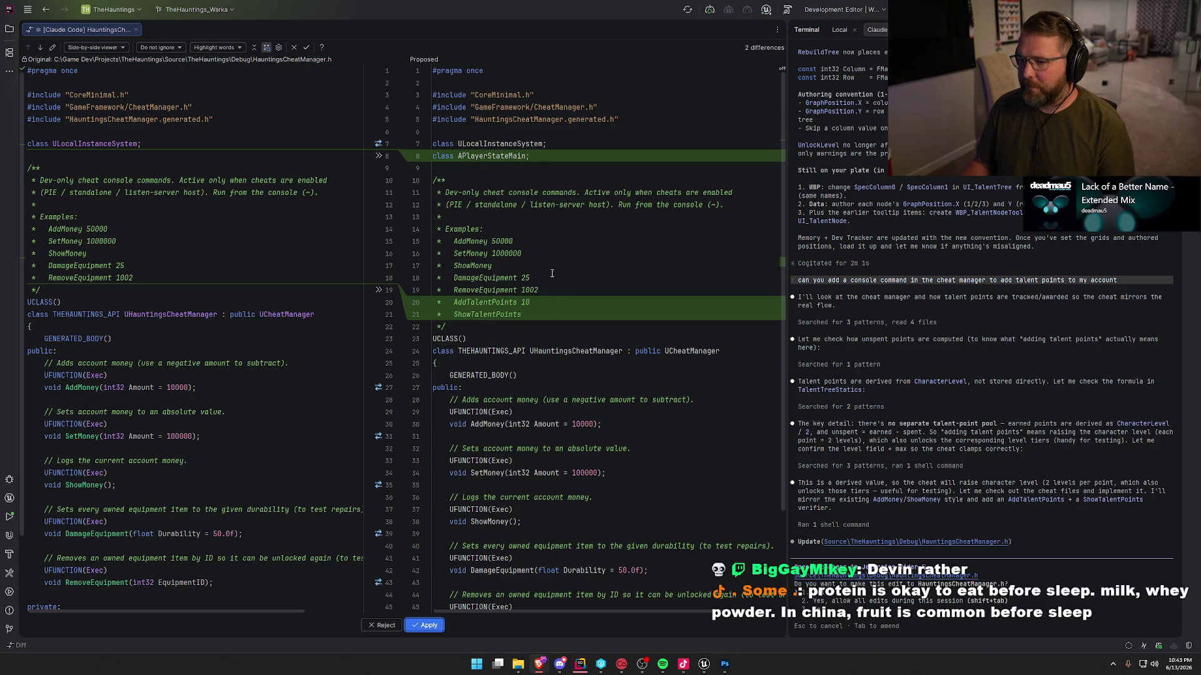
Apply each of Claude's HauntingsCheatManager.h edits declaring AddTalentPoints and ShowTalentPoints.
{"action": "scroll", "coordinate": [557, 354], "scroll_direction": "down", "scroll_amount": 3}
{"action": "left_click", "coordinate": [429, 626]}
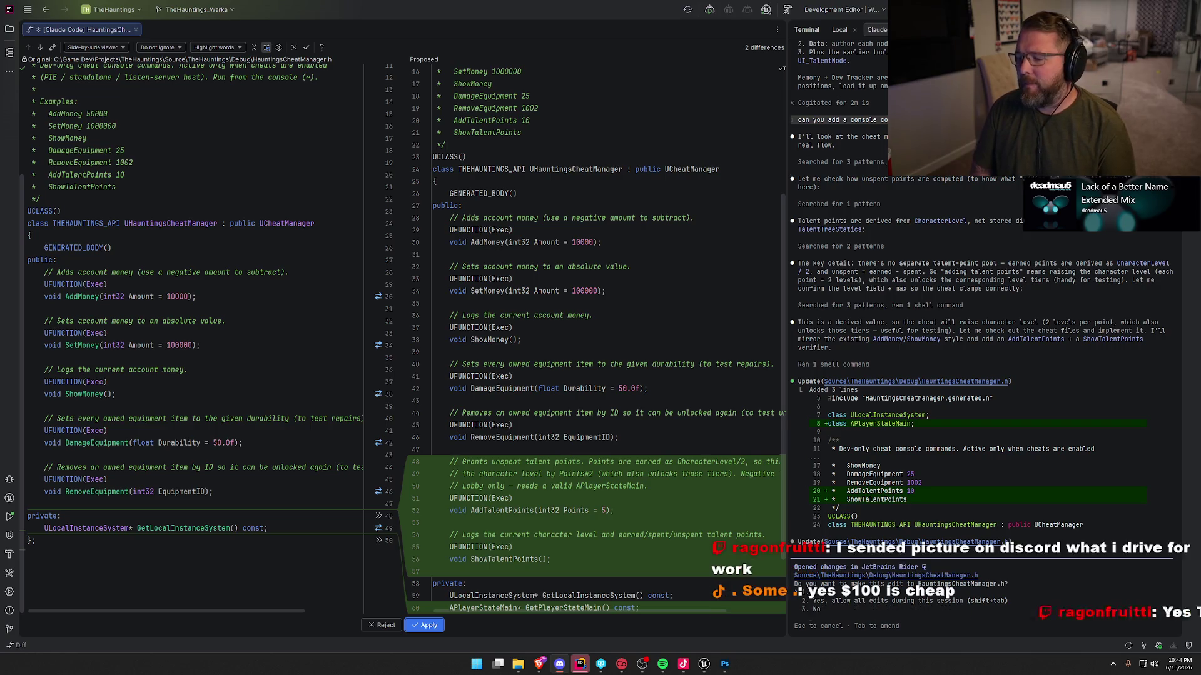
{"action": "left_click", "coordinate": [439, 629]}
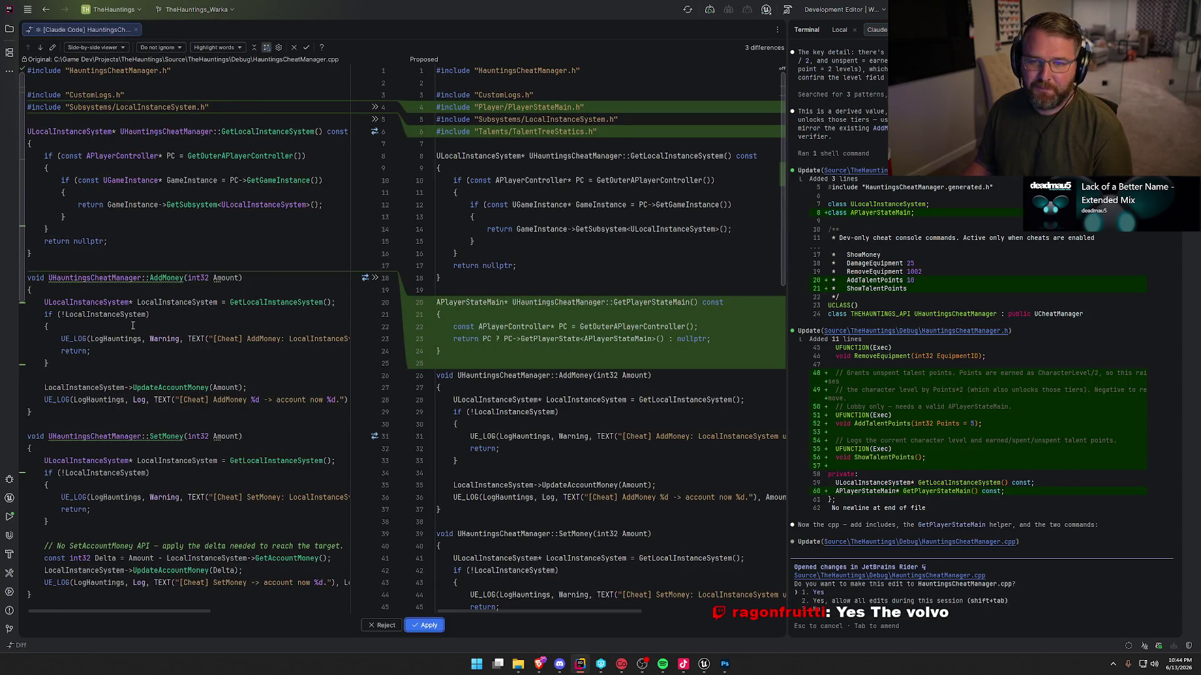
{"action": "left_click", "coordinate": [427, 626]}
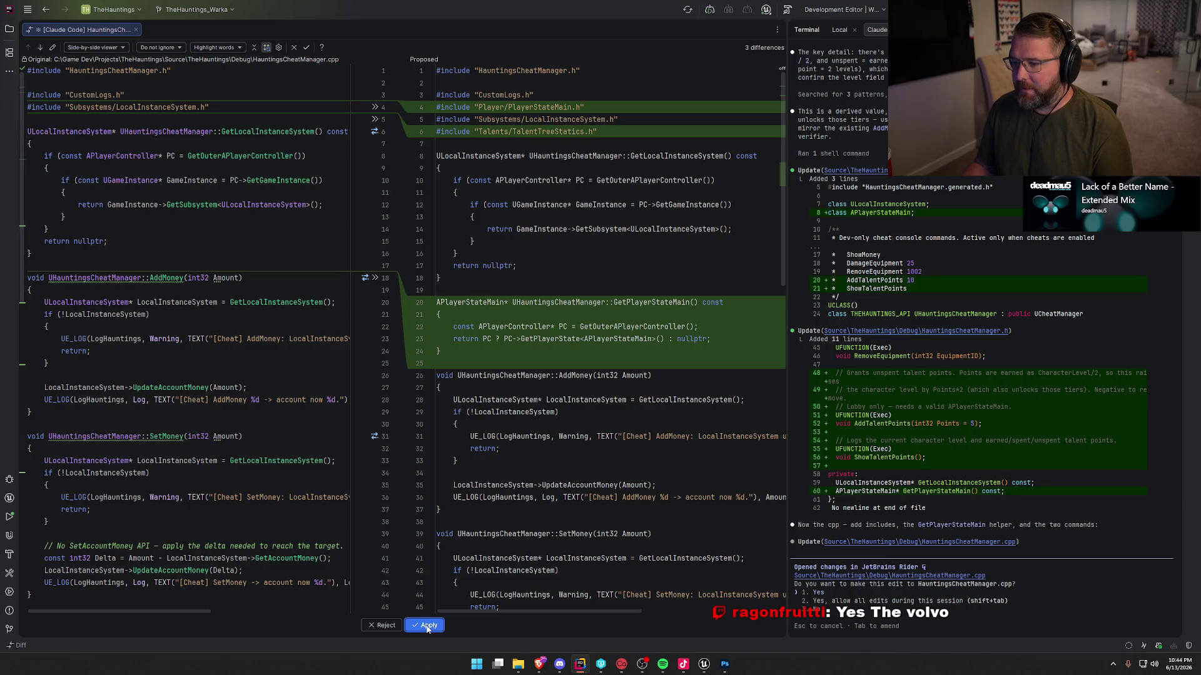
Apply both HauntingsCheatManager.cpp edits, closing Paper_Layout.png unsaved and quitting Photoshop in between.
{"action": "left_click", "coordinate": [427, 626]}
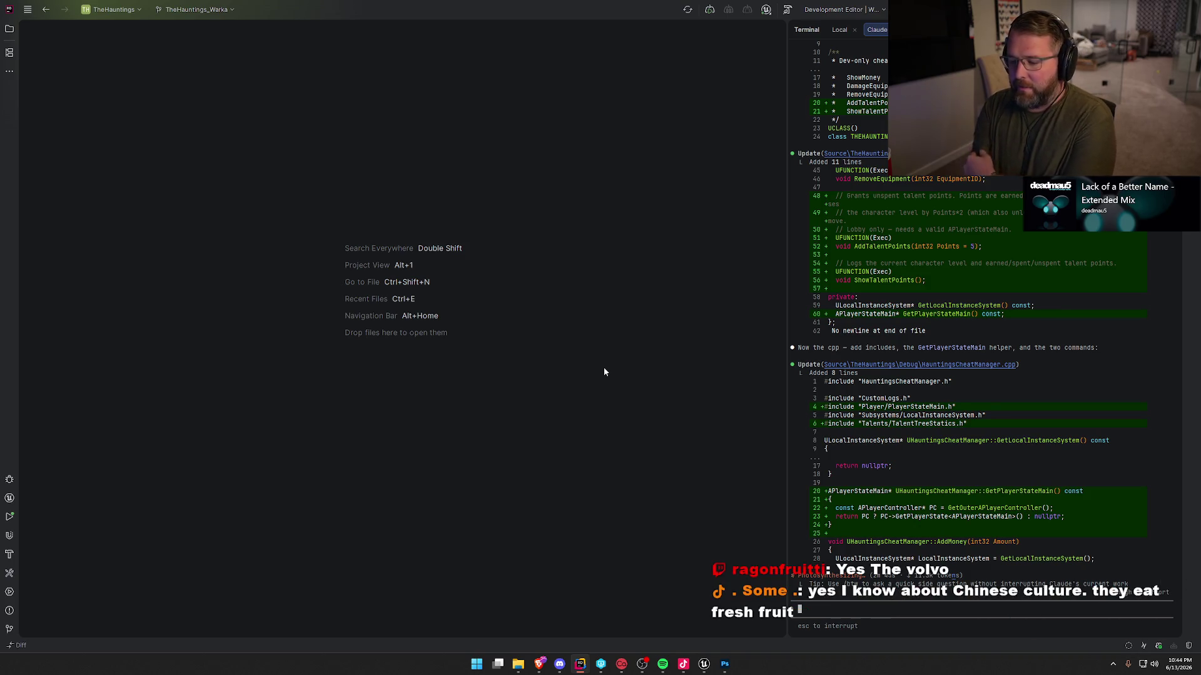
{"action": "left_click", "coordinate": [725, 664]}
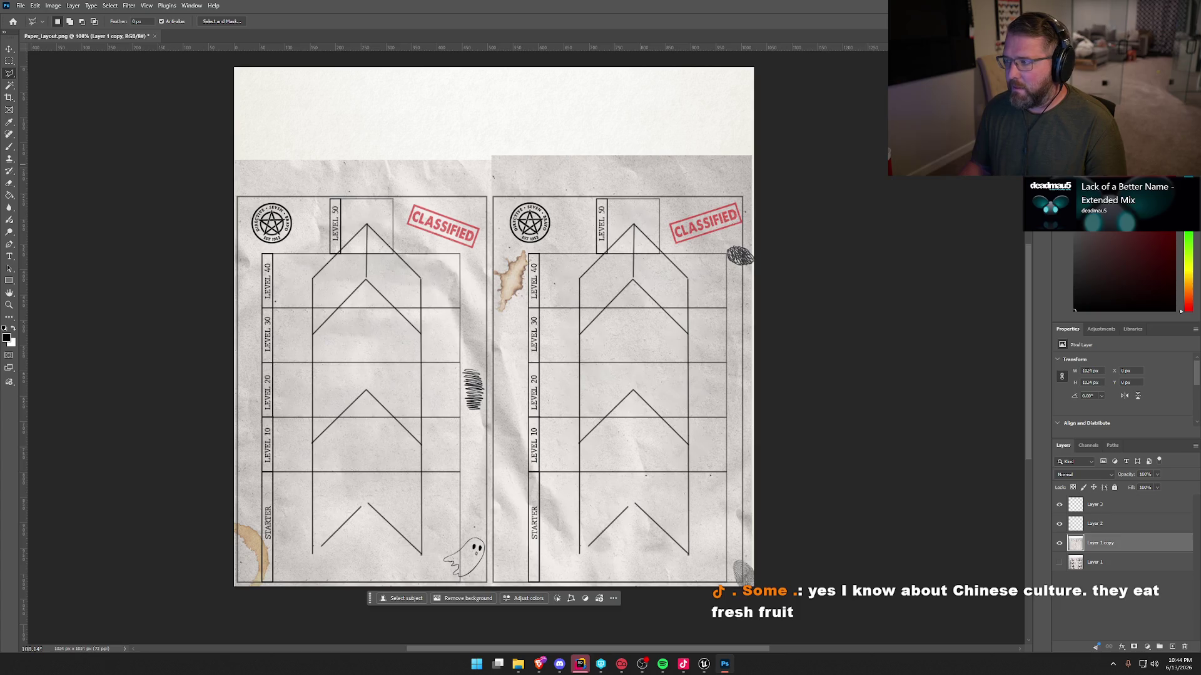
{"action": "key", "text": "ctrl+w"}
{"action": "left_click", "coordinate": [619, 248]}
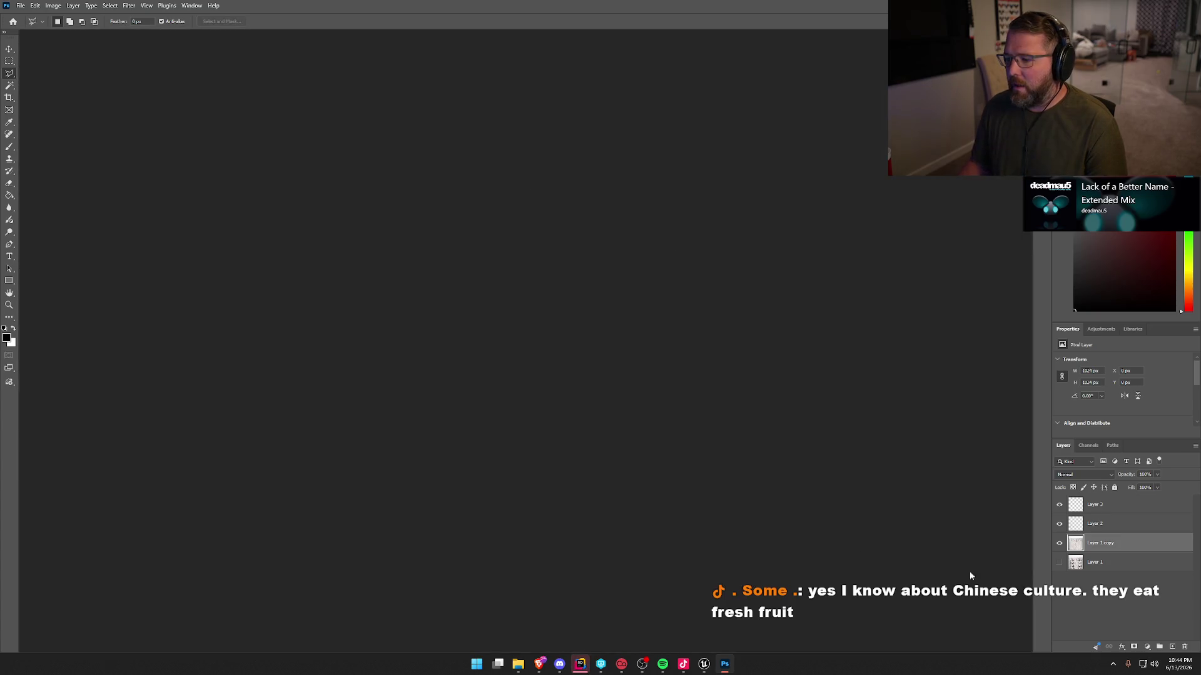
{"action": "key", "text": "ctrl+q"}
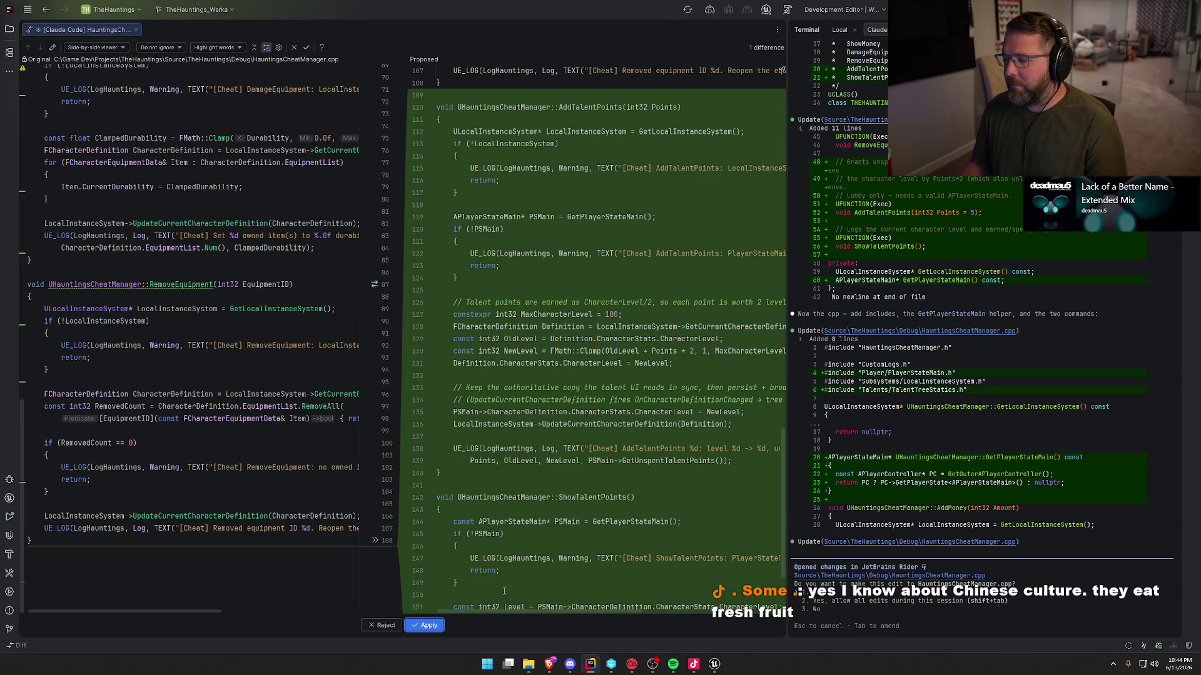
{"action": "left_click", "coordinate": [432, 625]}
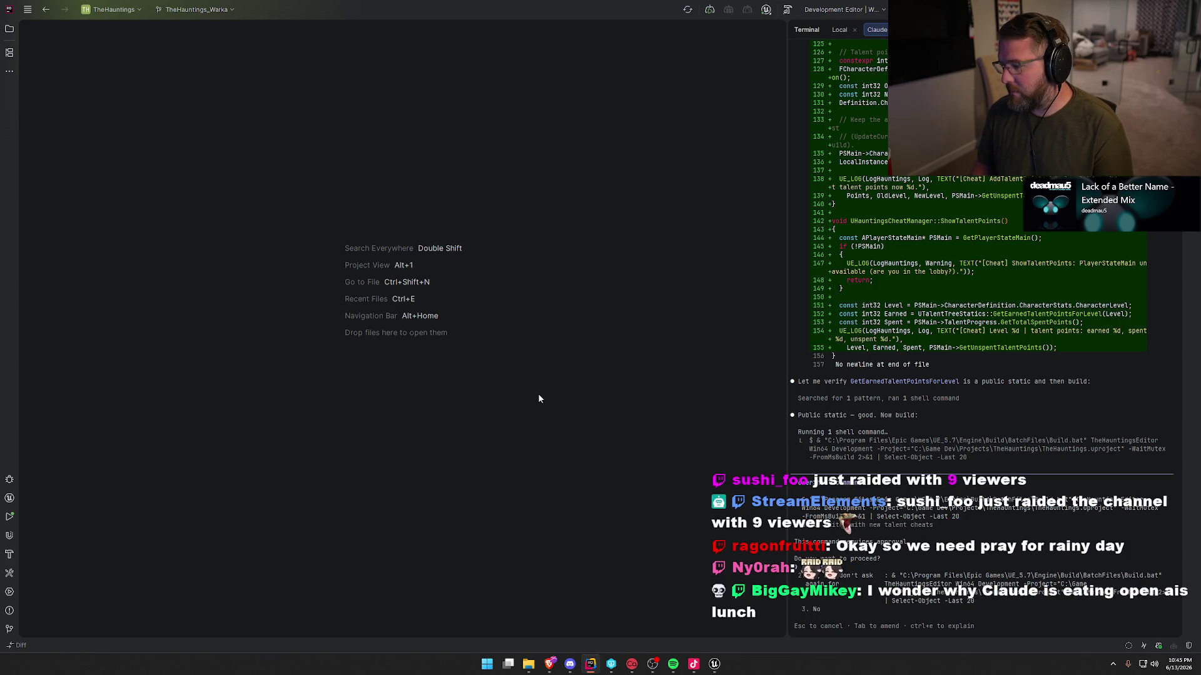
Approve Claude's Build.bat build, which gets blocked by the editor's active Live Coding.
{"action": "key", "text": "Return"}
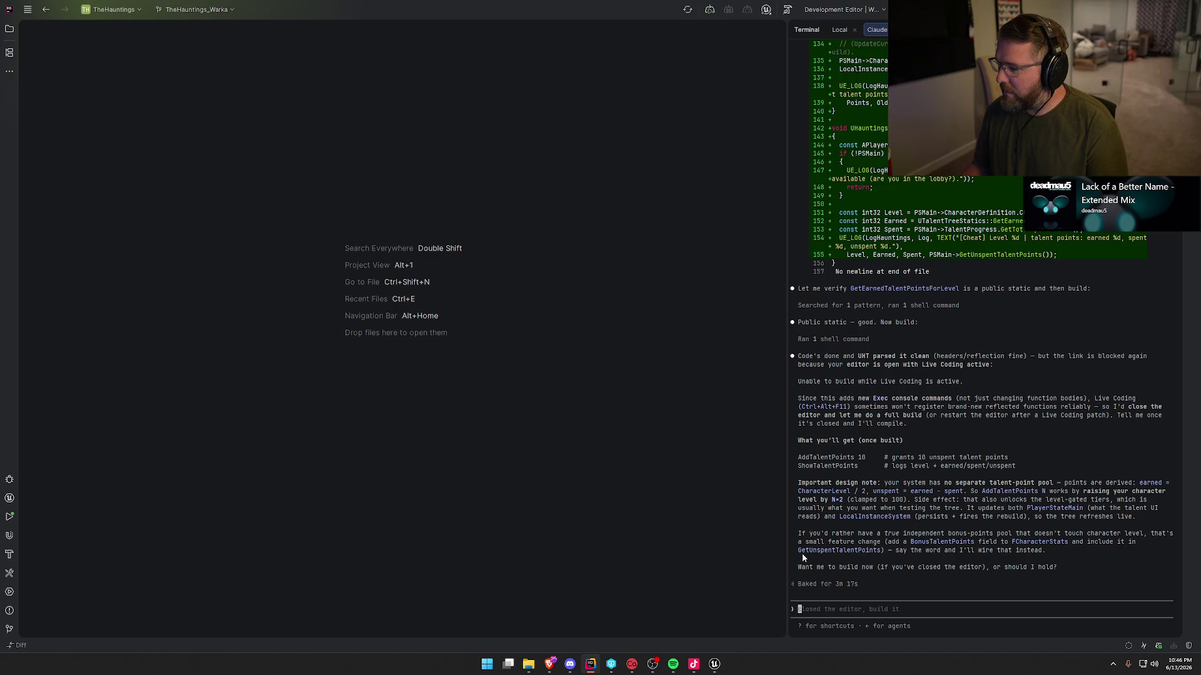
Back in Unreal, save the modified assets and check out PaperTex from revision control.
{"action": "left_click", "coordinate": [715, 664]}
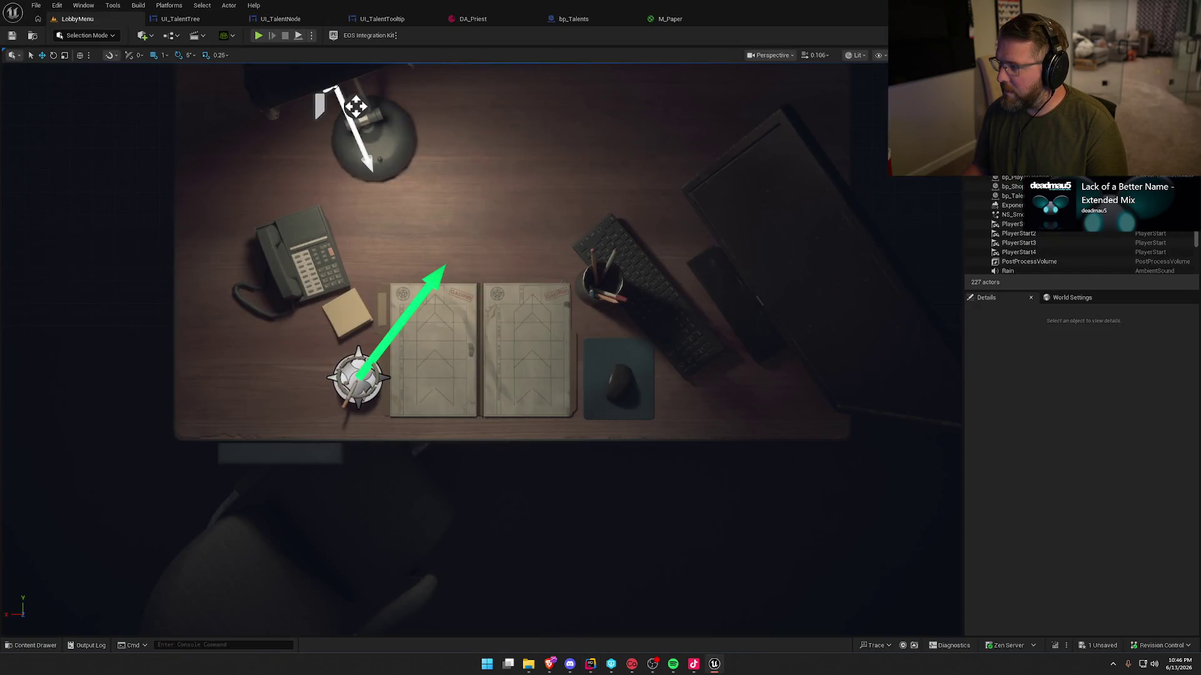
{"action": "left_click", "coordinate": [621, 438]}
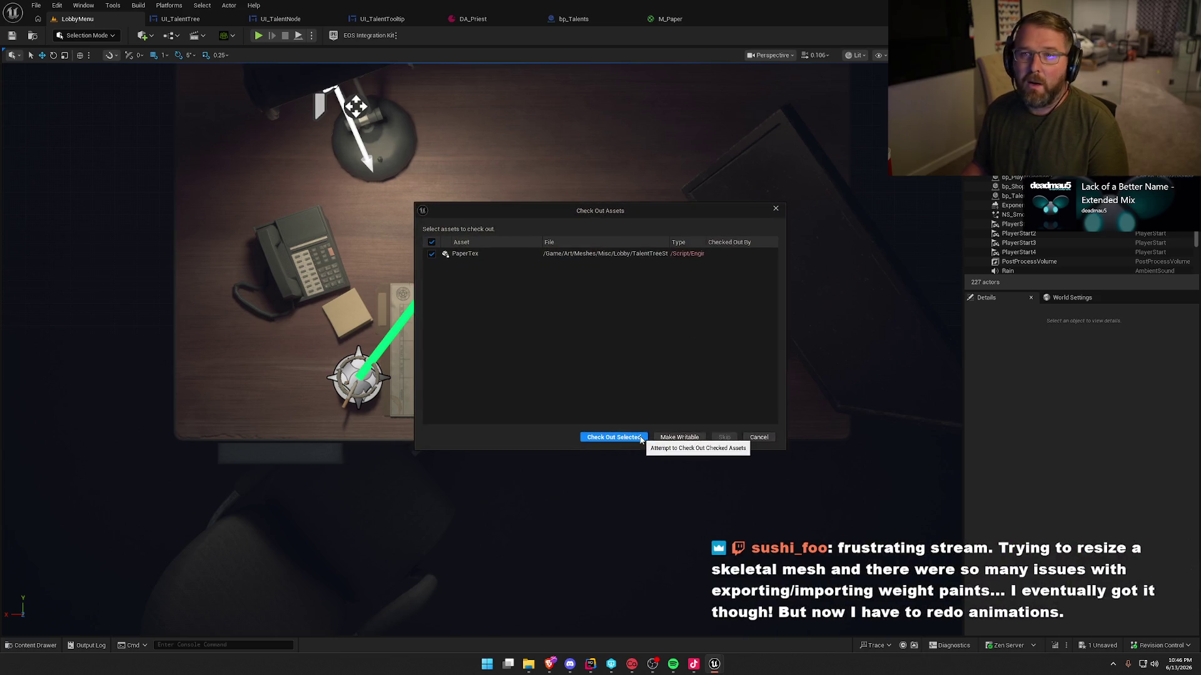
{"action": "left_click", "coordinate": [613, 436]}
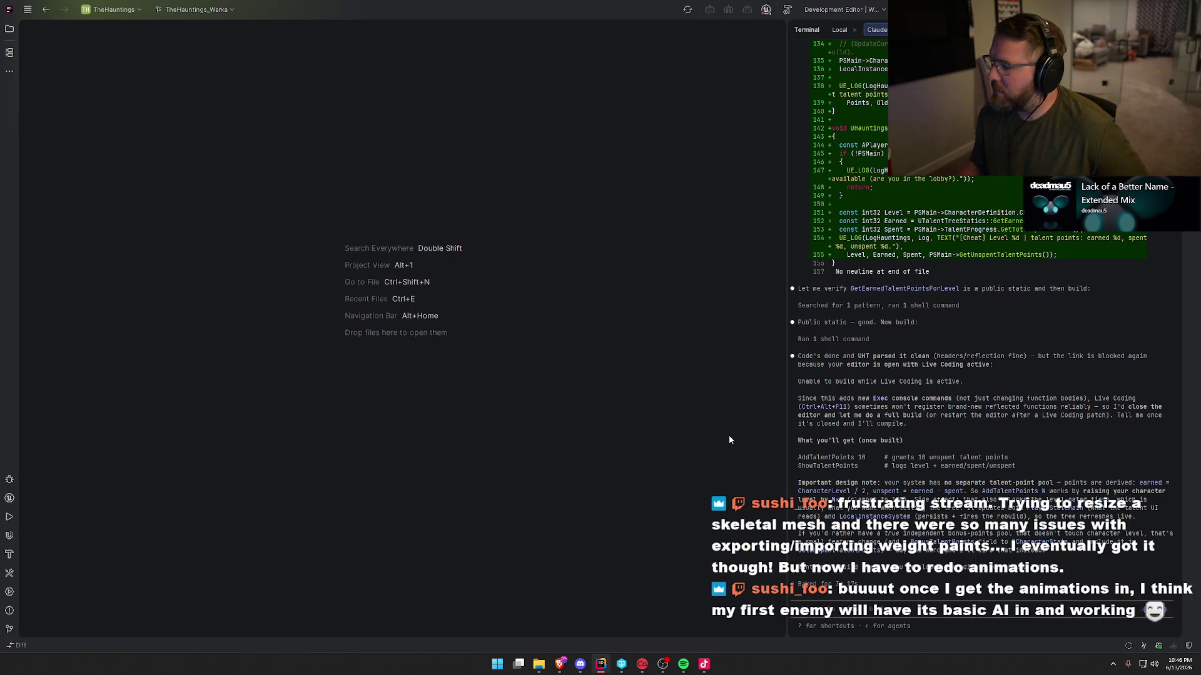
Build the TheHauntings project in Rider so the new talent cheat commands compile.
{"action": "key", "text": "ctrl+shift+b"}
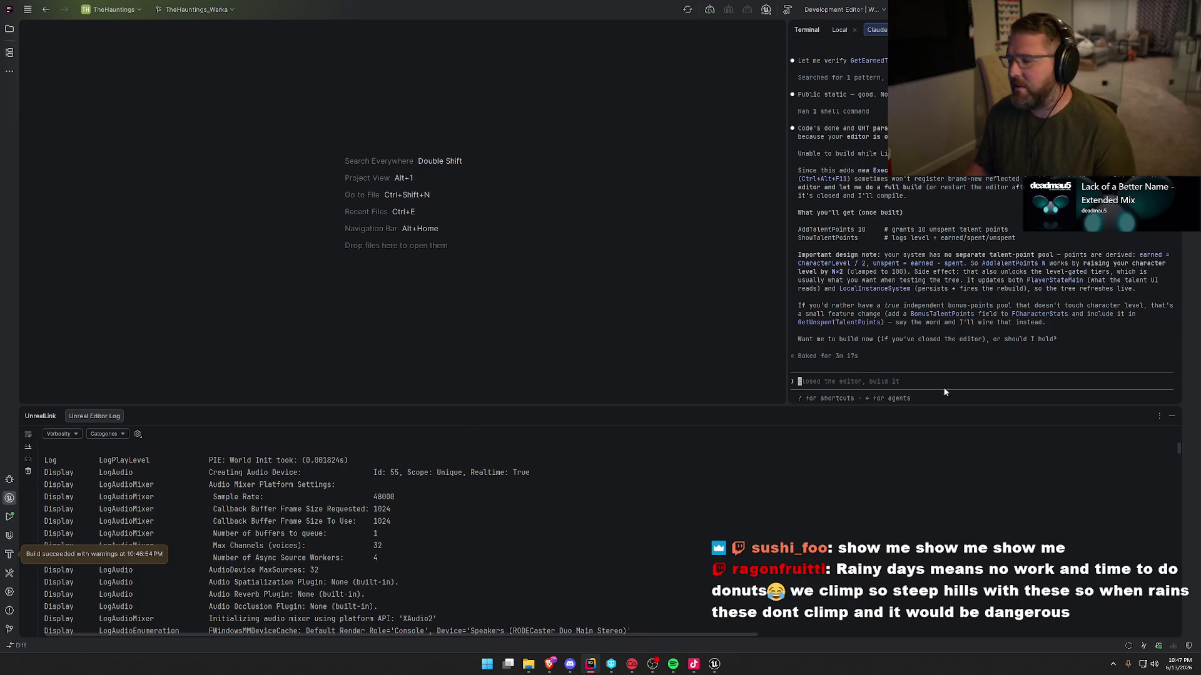
Load the LobbyMenu map from Content/Maps and start a play session.
{"action": "left_click", "coordinate": [1172, 416]}
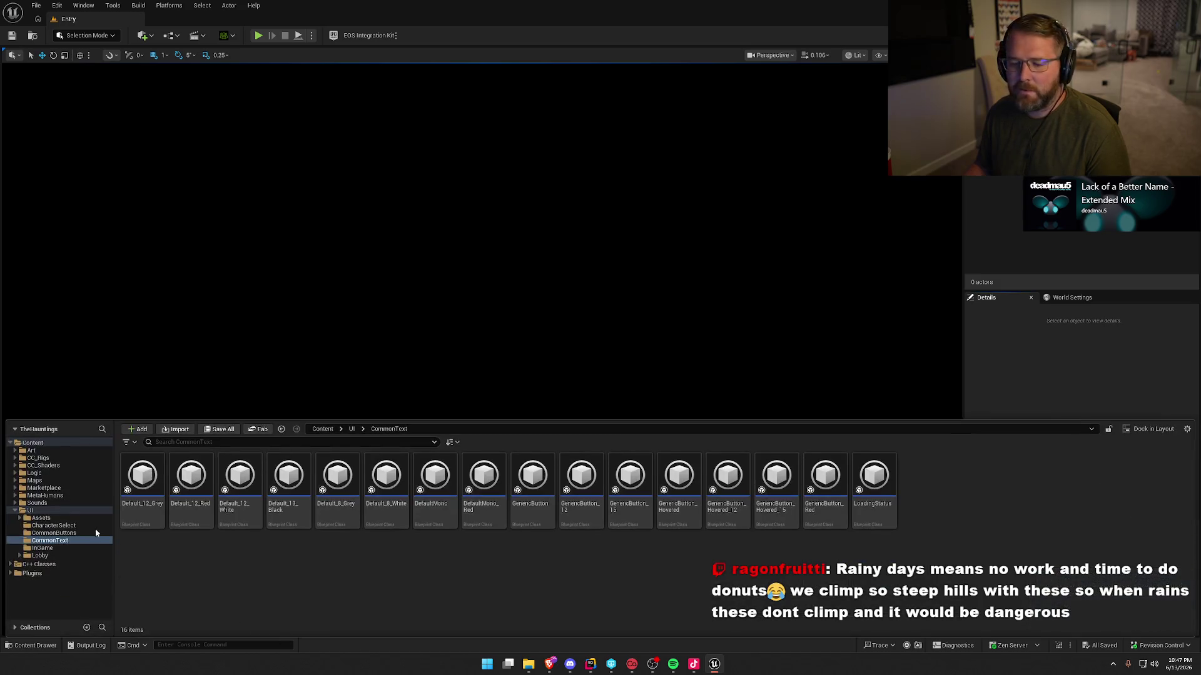
{"action": "left_click", "coordinate": [35, 481]}
{"action": "double_click", "coordinate": [240, 479]}
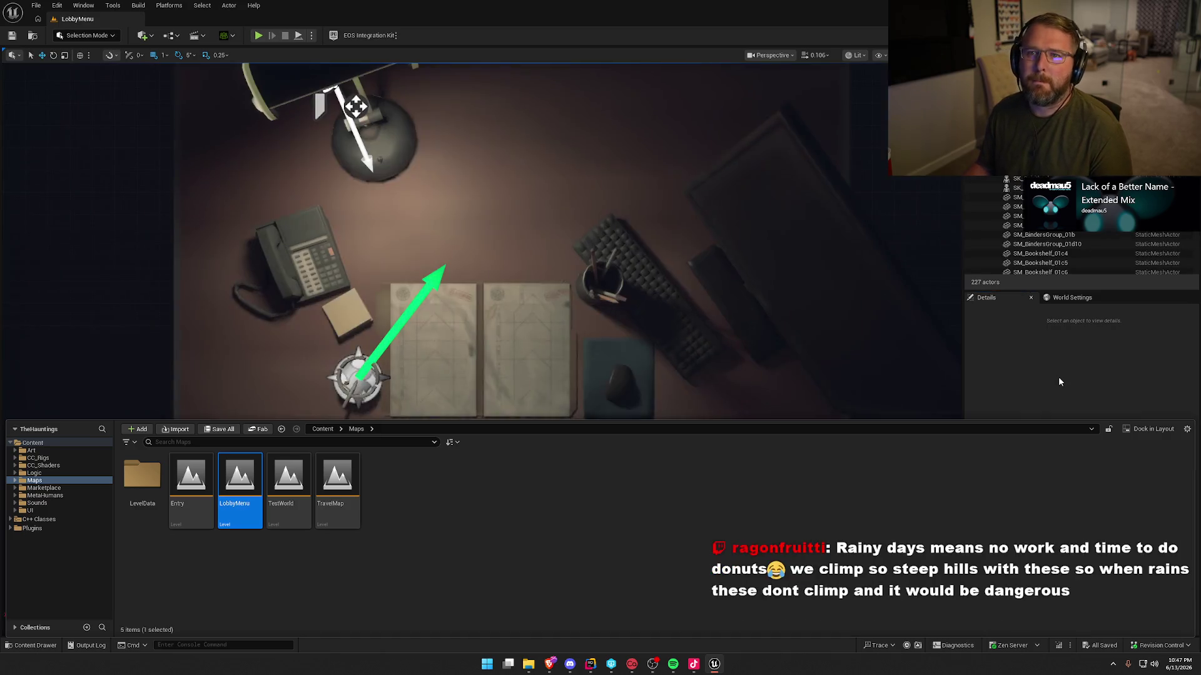
{"action": "left_click", "coordinate": [258, 35]}
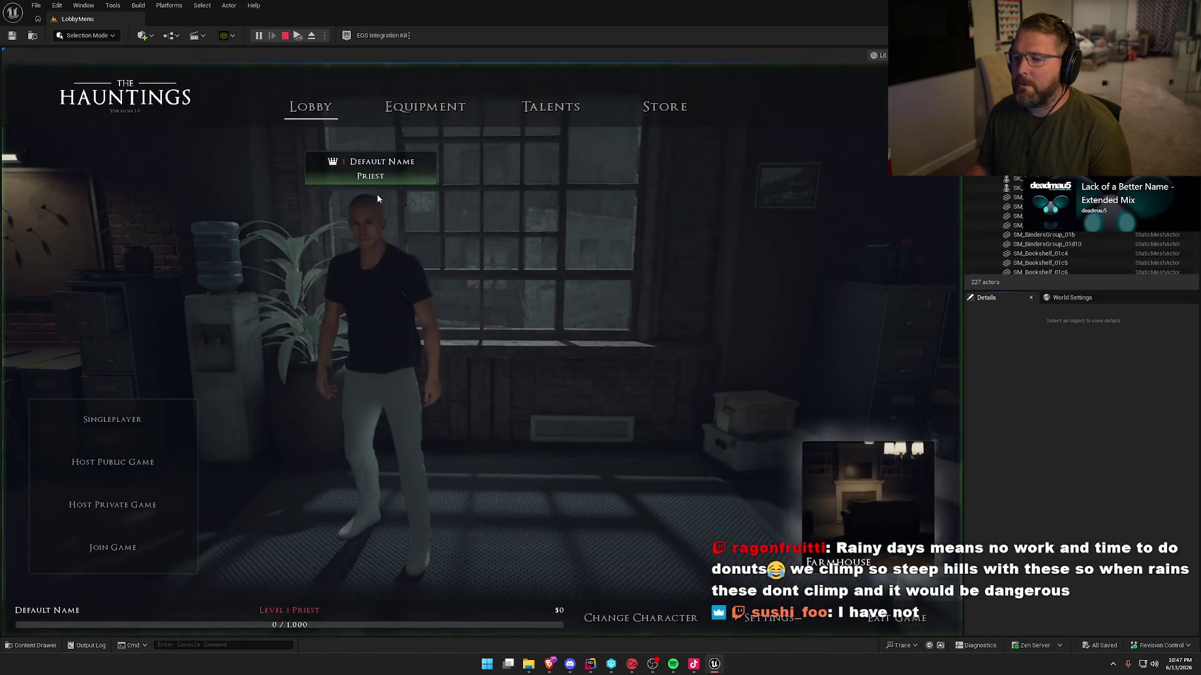
Show the in-game Talents page with every talent locked and 0 points, then return to Rider.
{"action": "left_click", "coordinate": [549, 107]}
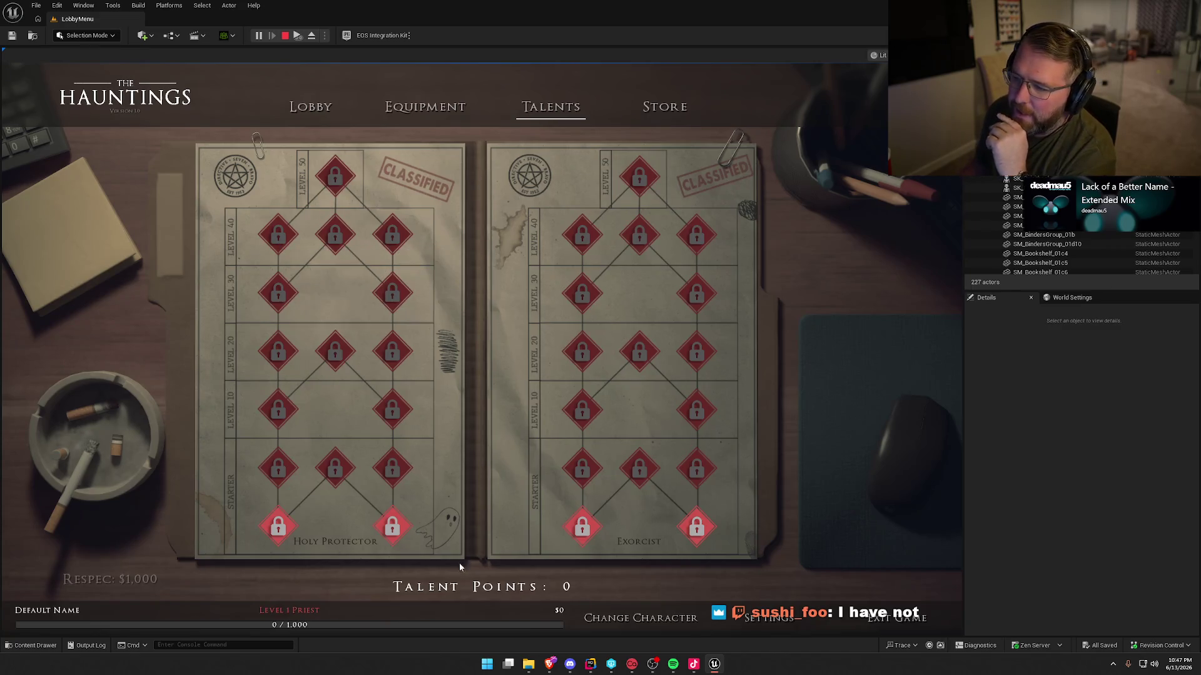
{"action": "mouse_move", "coordinate": [338, 472]}
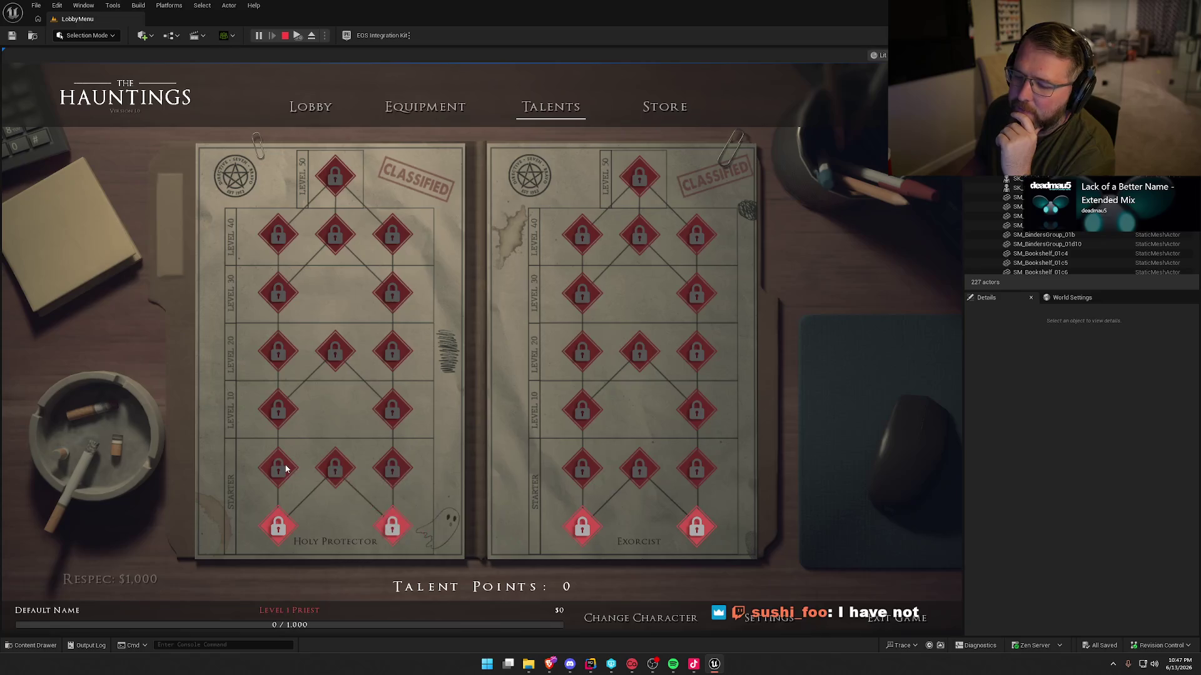
{"action": "mouse_move", "coordinate": [284, 410]}
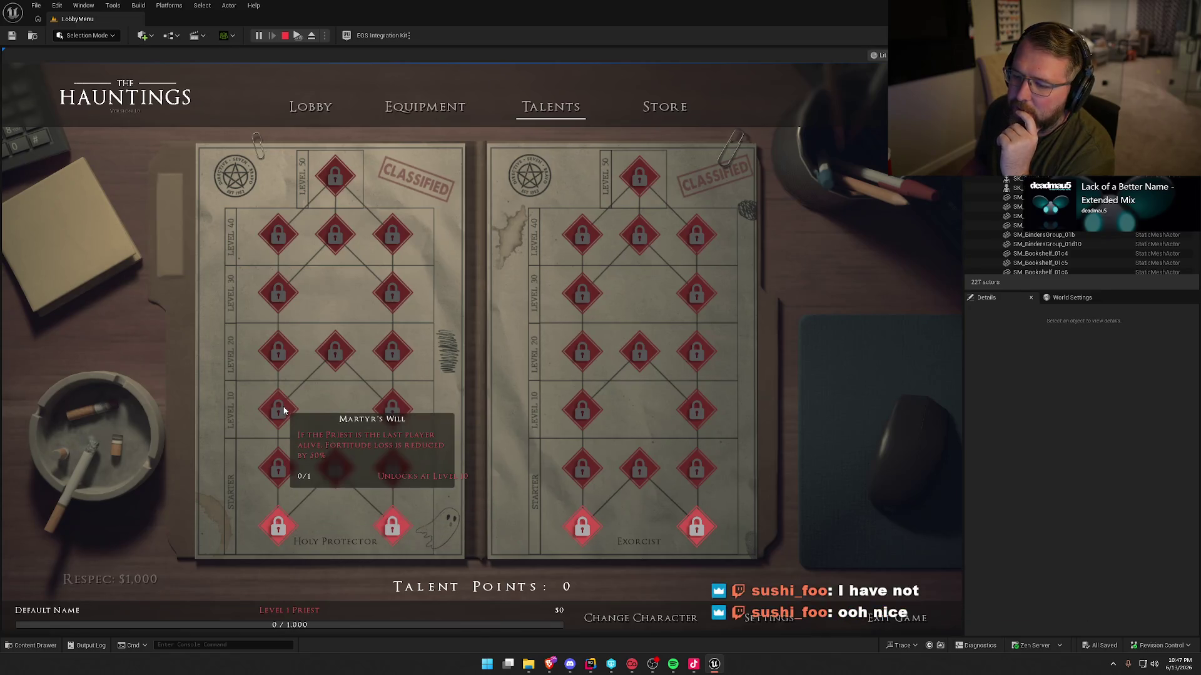
{"action": "mouse_move", "coordinate": [385, 292]}
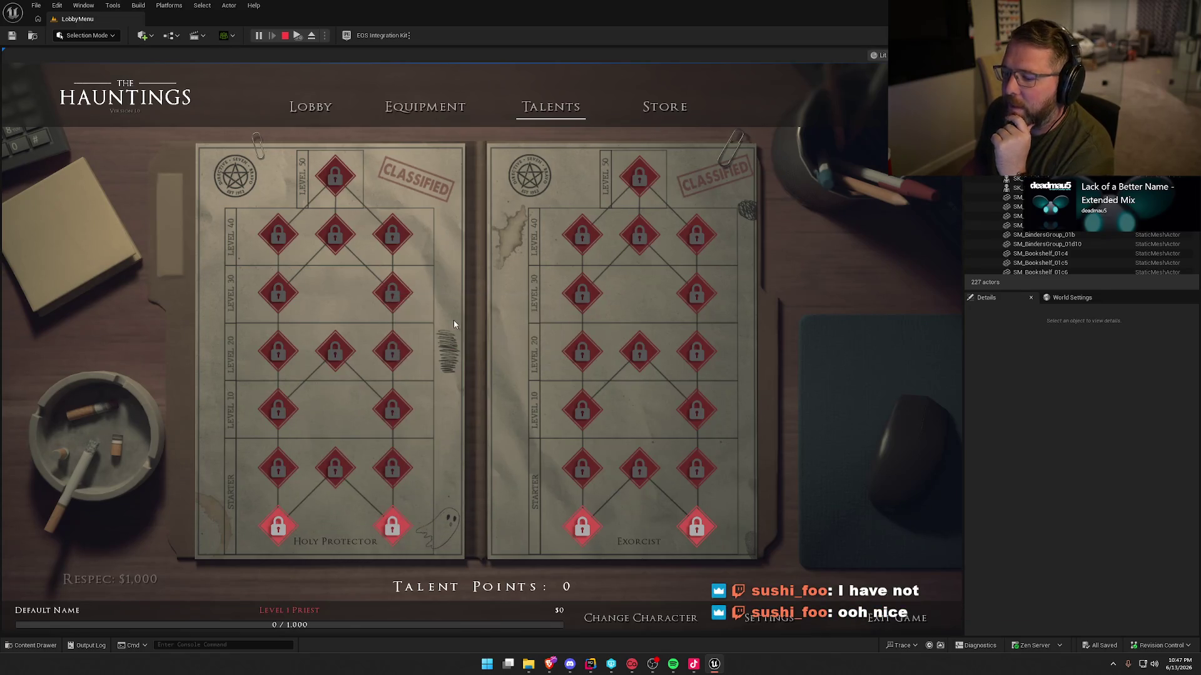
{"action": "key", "text": "alt+Tab"}
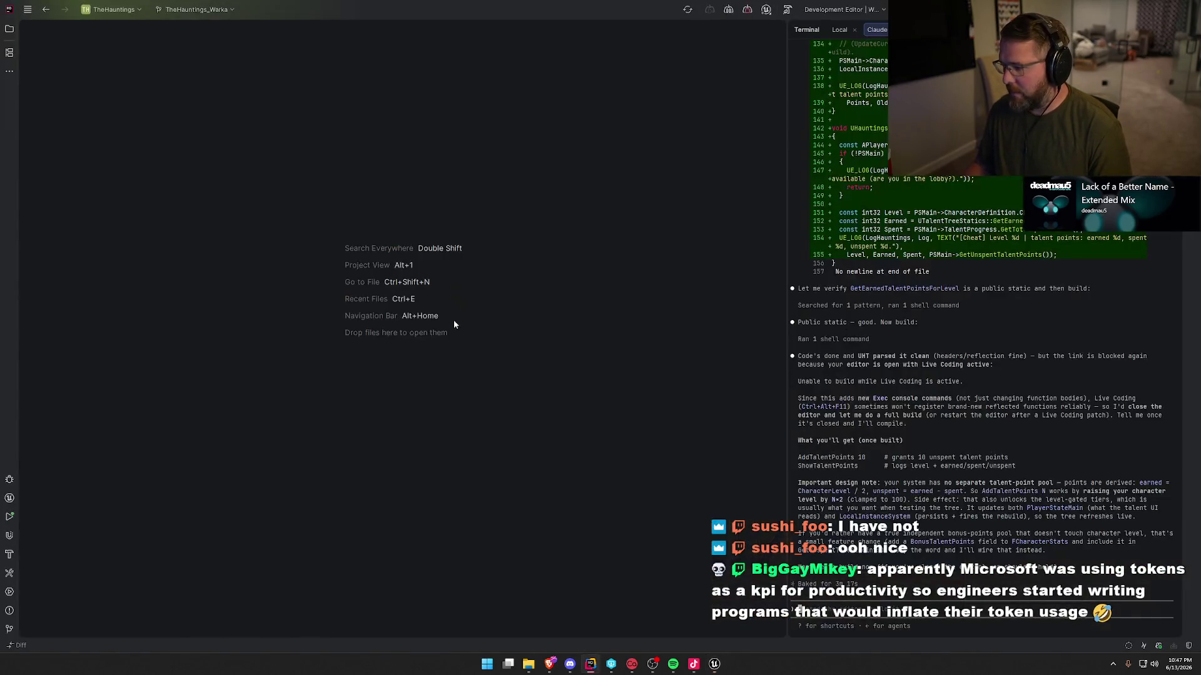
Run AddTalentPoints 5 in the in-game console, raising the Priest to level 11.
{"action": "key", "text": "alt+Tab"}
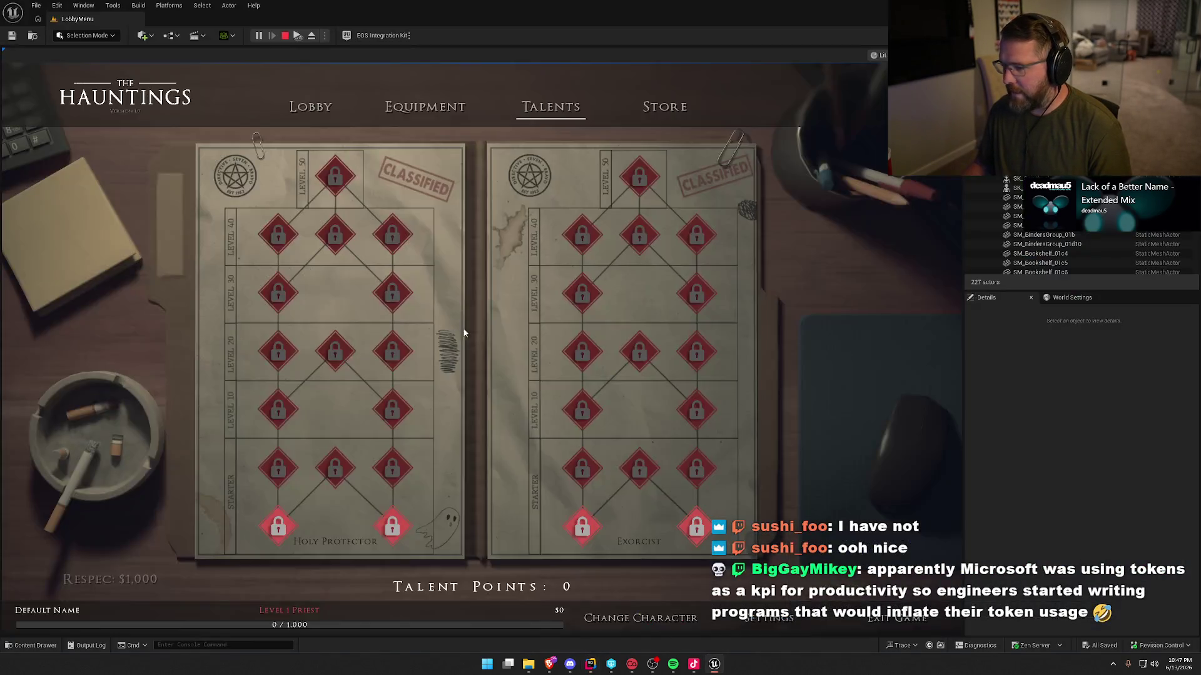
{"action": "key", "text": "grave"}
{"action": "type", "text": "add"}
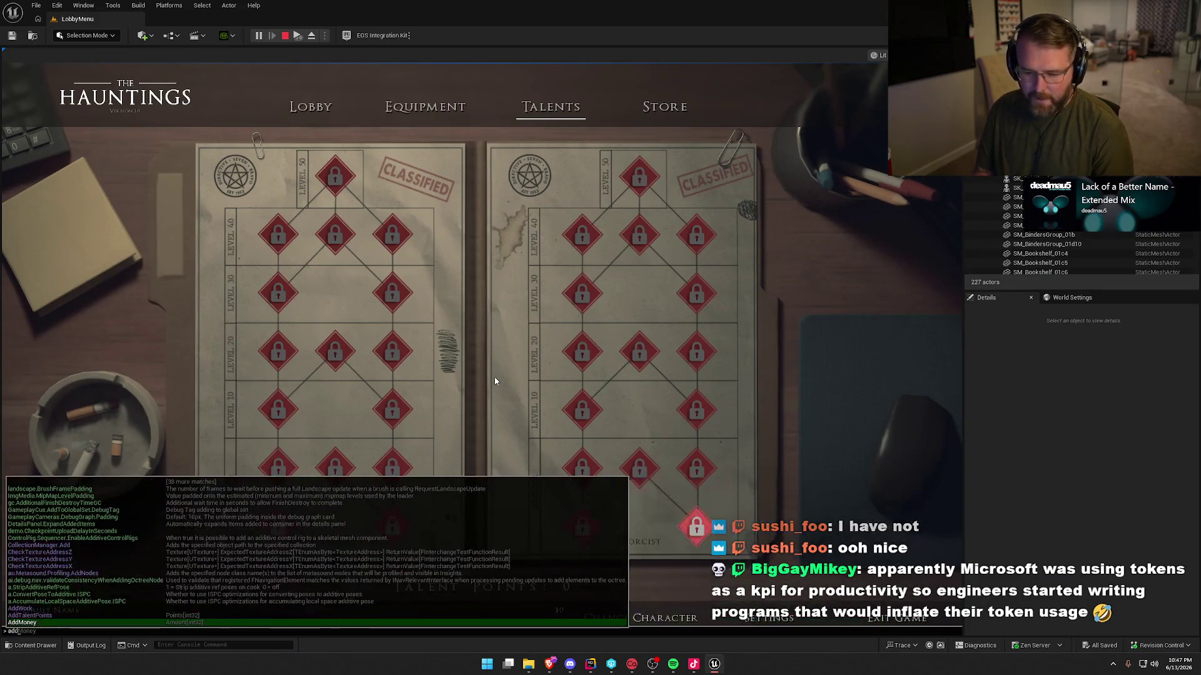
{"action": "type", "text": "t"}
{"action": "key", "text": "Tab"}
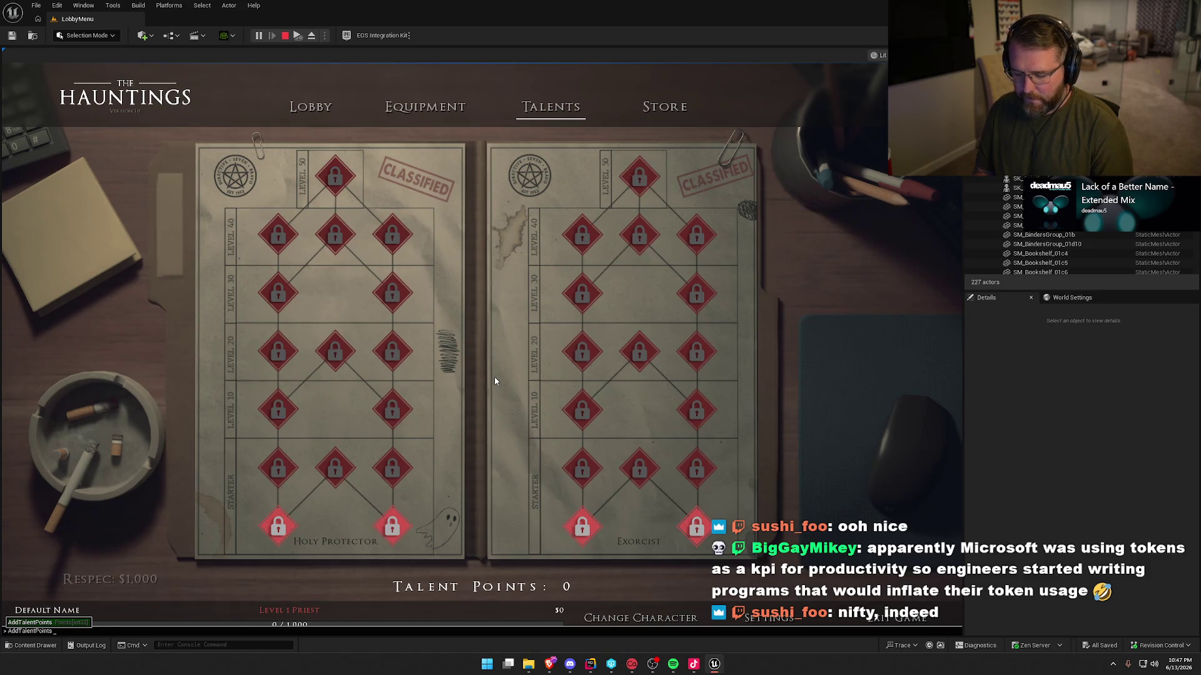
{"action": "type", "text": "5"}
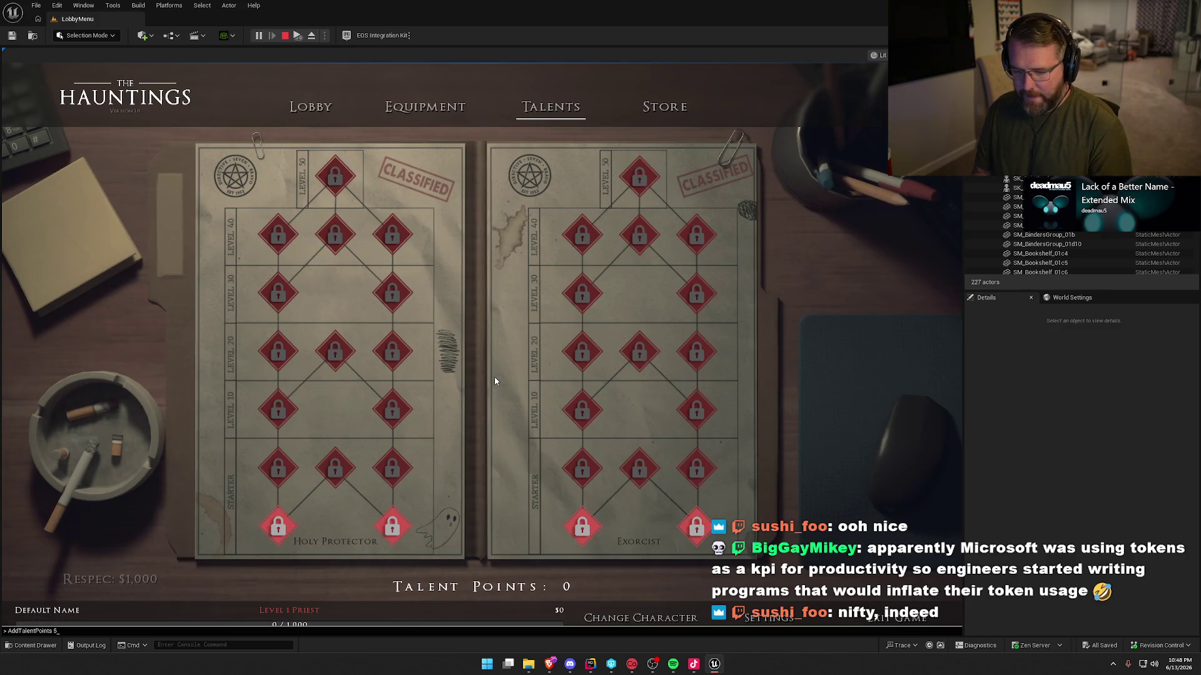
{"action": "key", "text": "Return"}
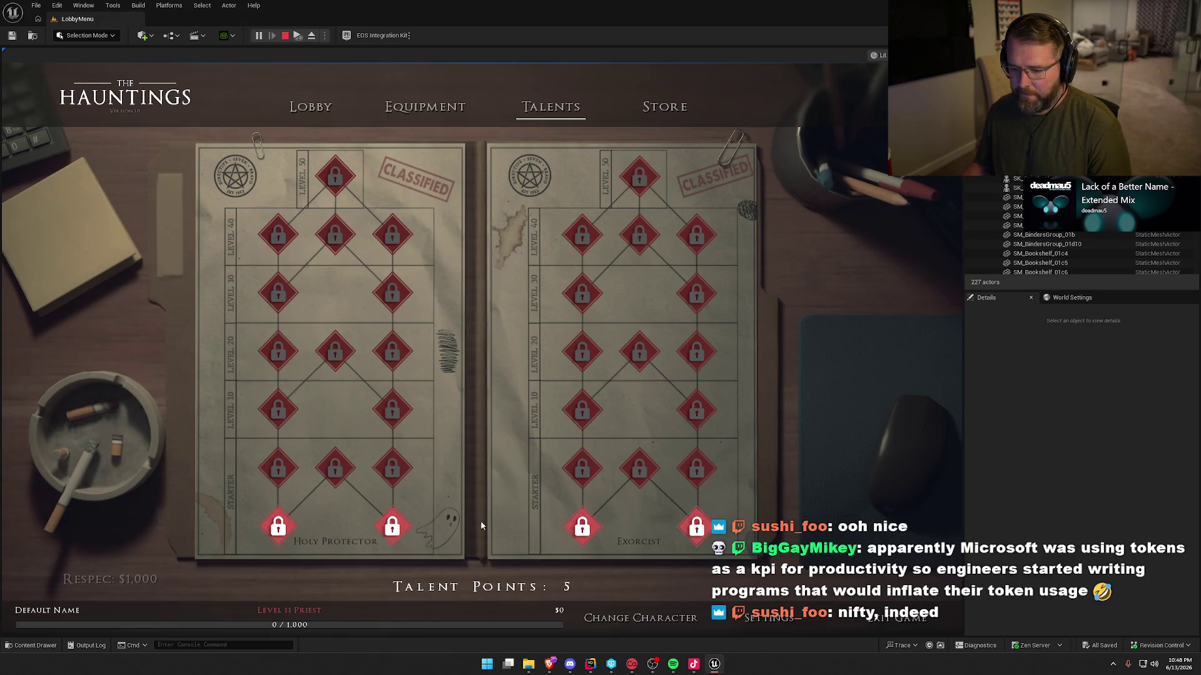
Spend the 5 points on Guardian's Light, Spiritual Resilience, the level 10 talent and two starters.
{"action": "left_click", "coordinate": [393, 530]}
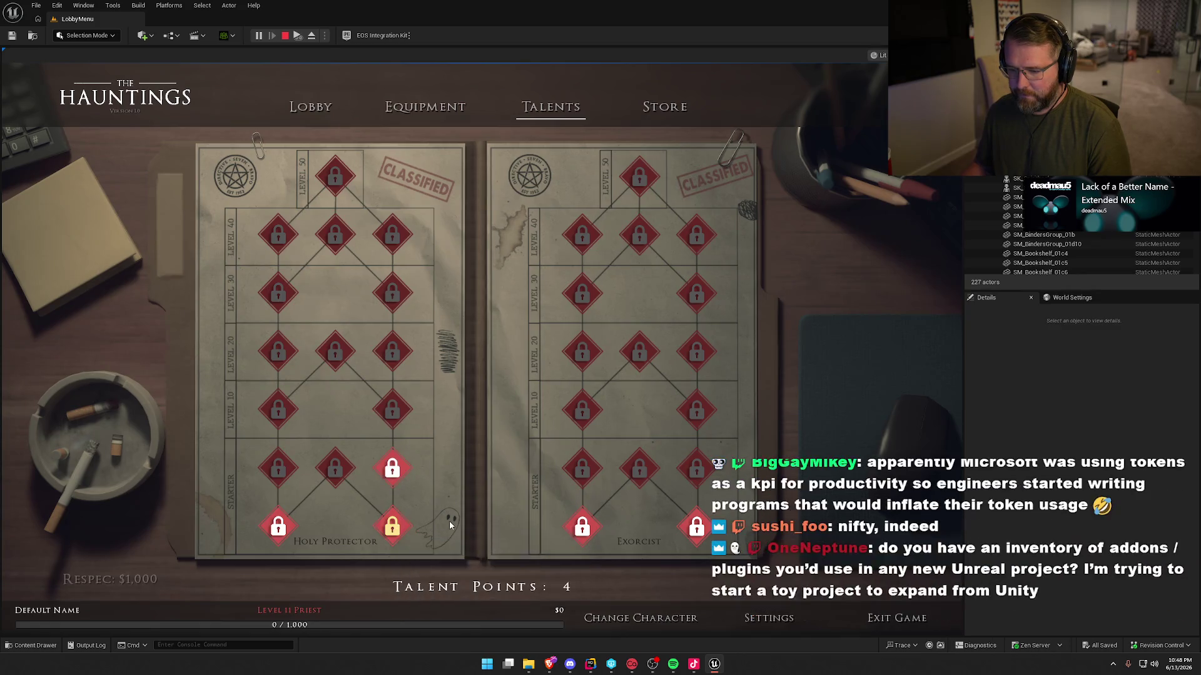
{"action": "mouse_move", "coordinate": [394, 473]}
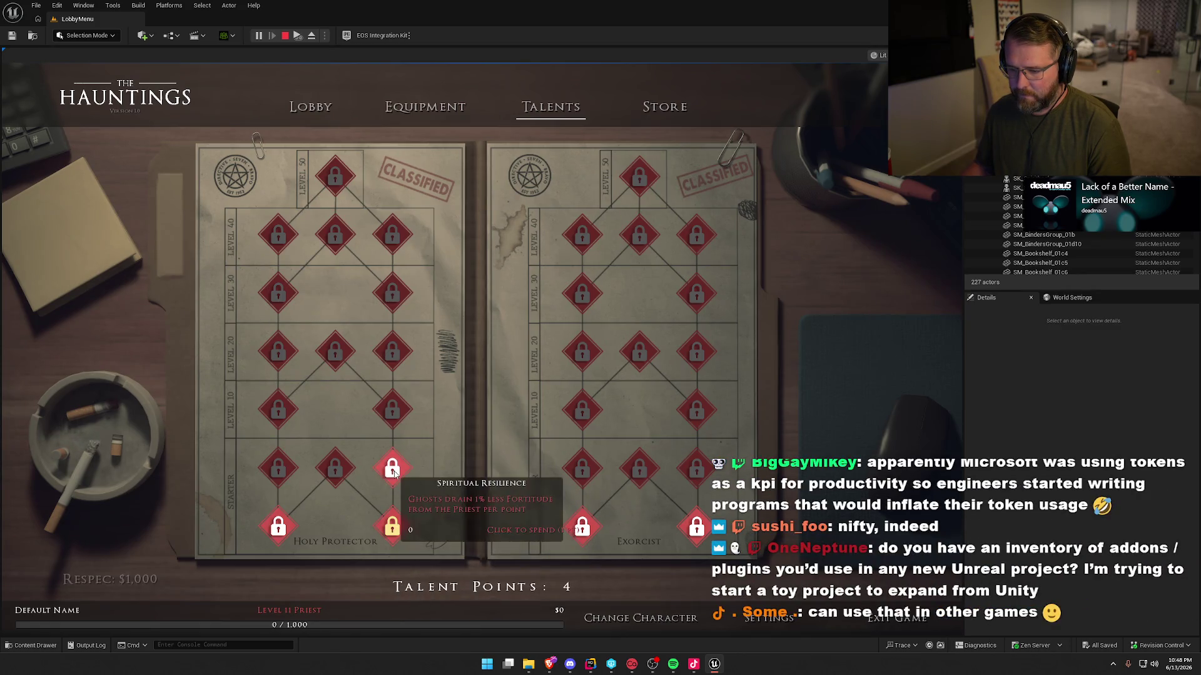
{"action": "left_click", "coordinate": [278, 527]}
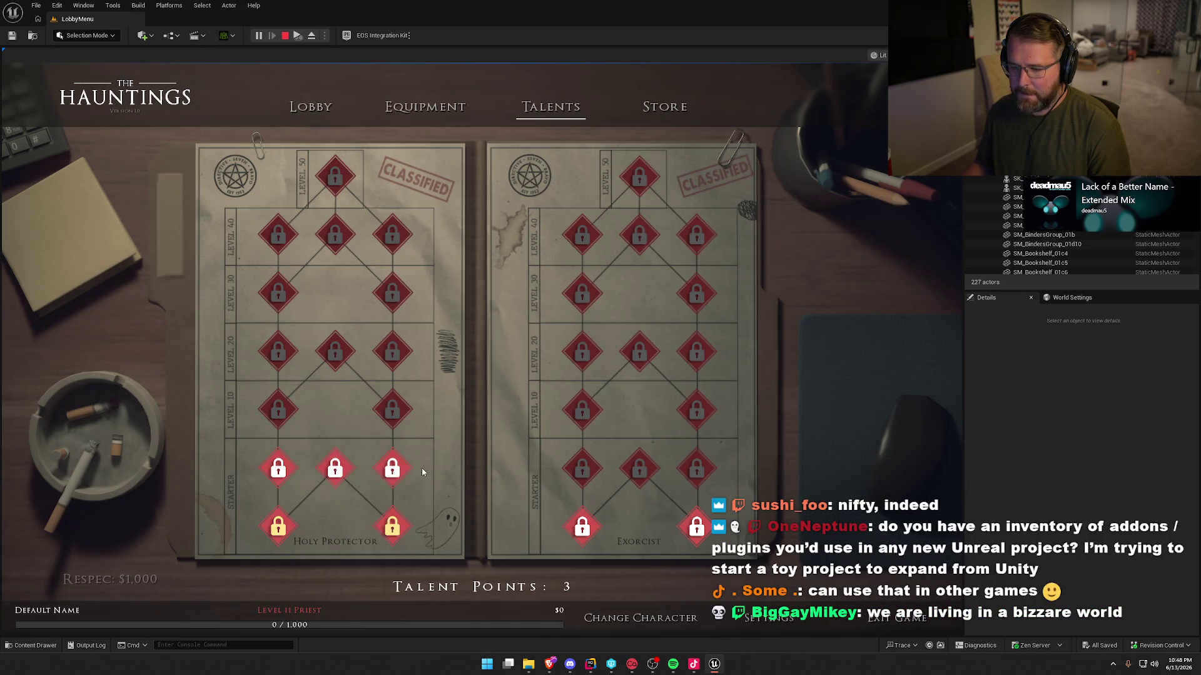
{"action": "left_click", "coordinate": [388, 471]}
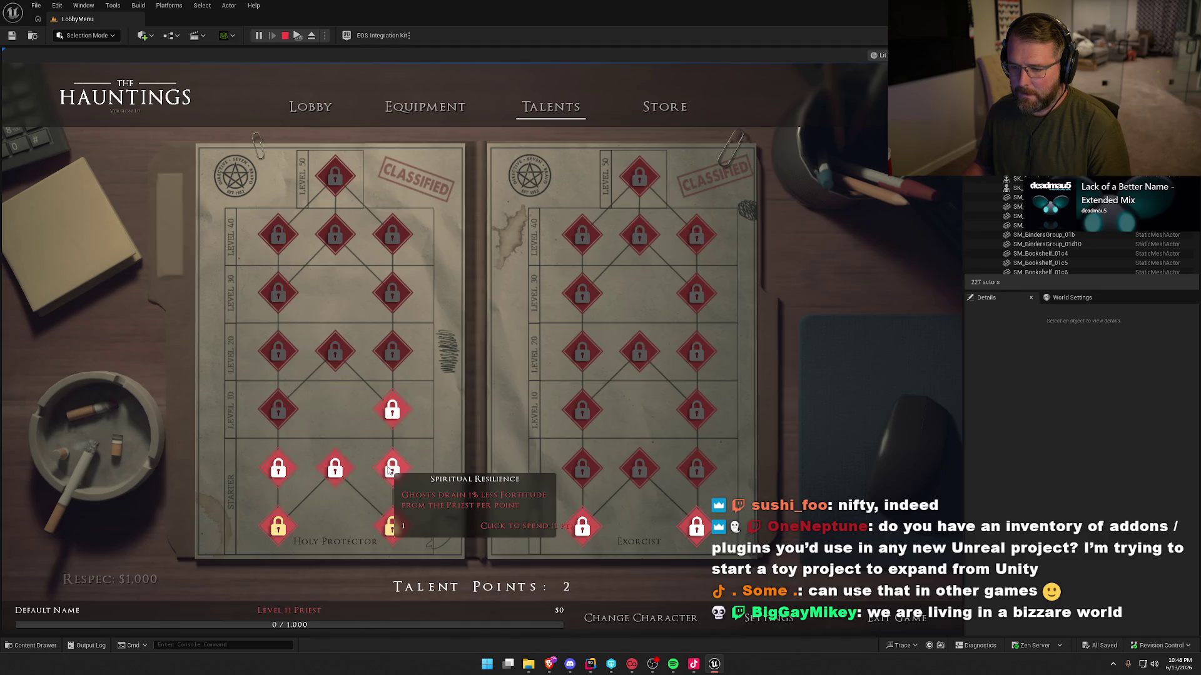
{"action": "left_click", "coordinate": [392, 409]}
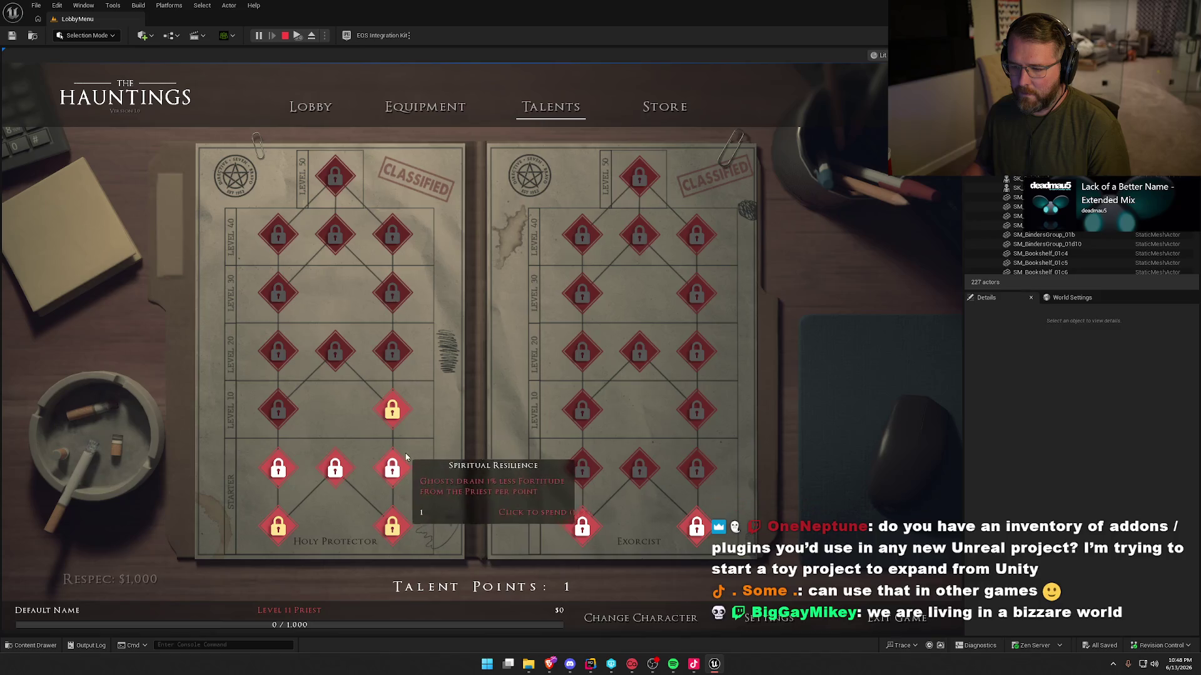
{"action": "left_click", "coordinate": [279, 471]}
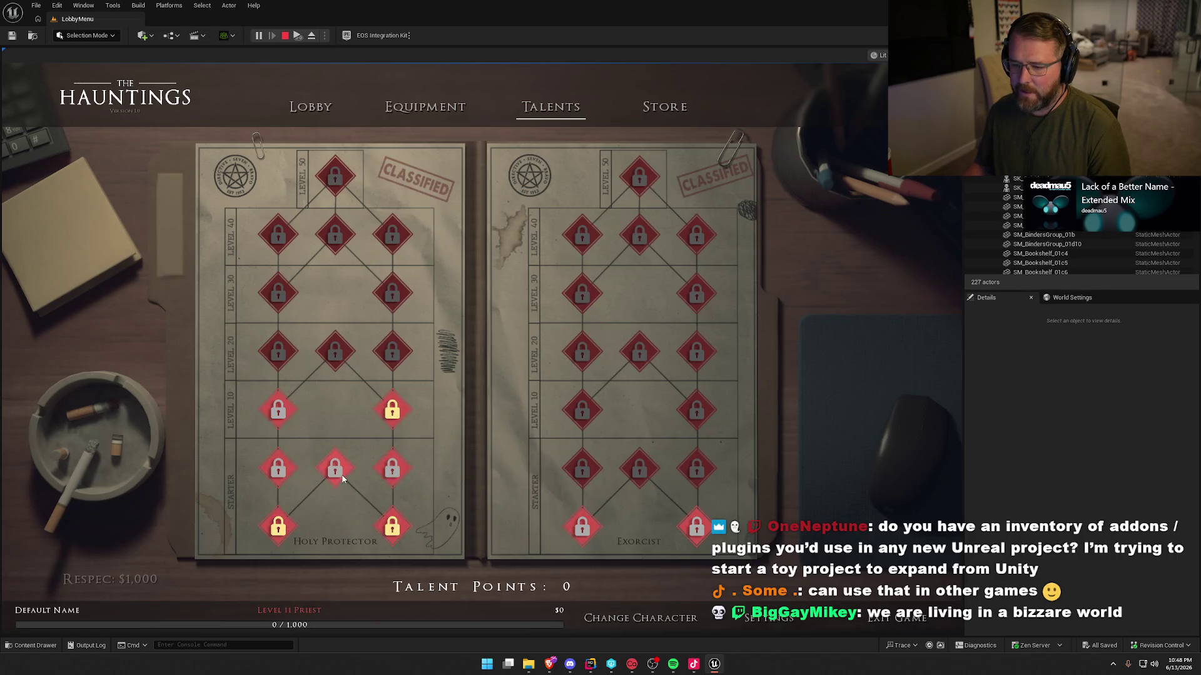
{"action": "mouse_move", "coordinate": [394, 465]}
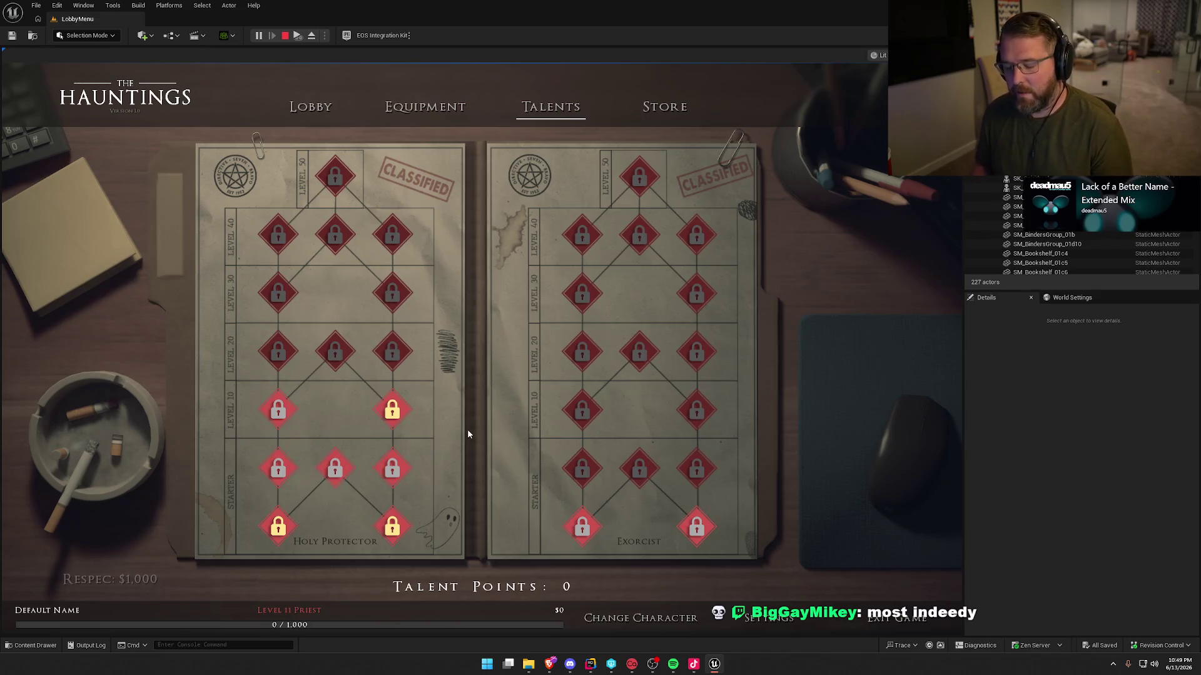
Rerun AddTalentPoints from console history, reaching level 100 with 45 points available.
{"action": "key", "text": "grave"}
{"action": "key", "text": "Up"}
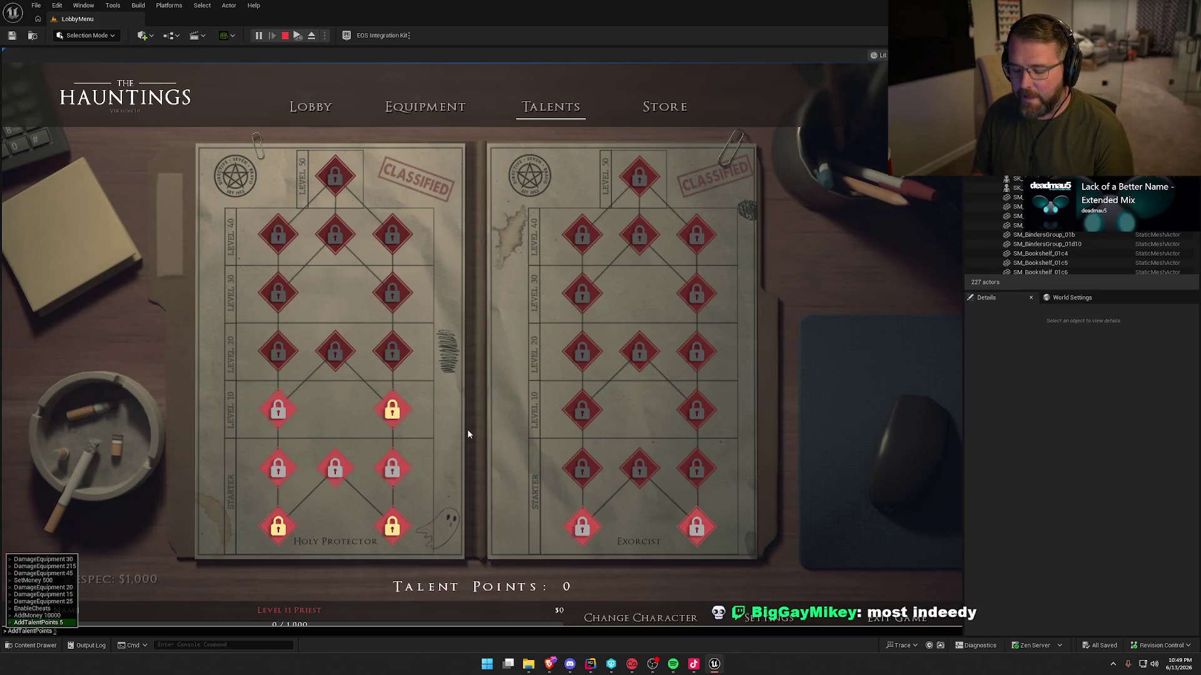
{"action": "key", "text": "Return"}
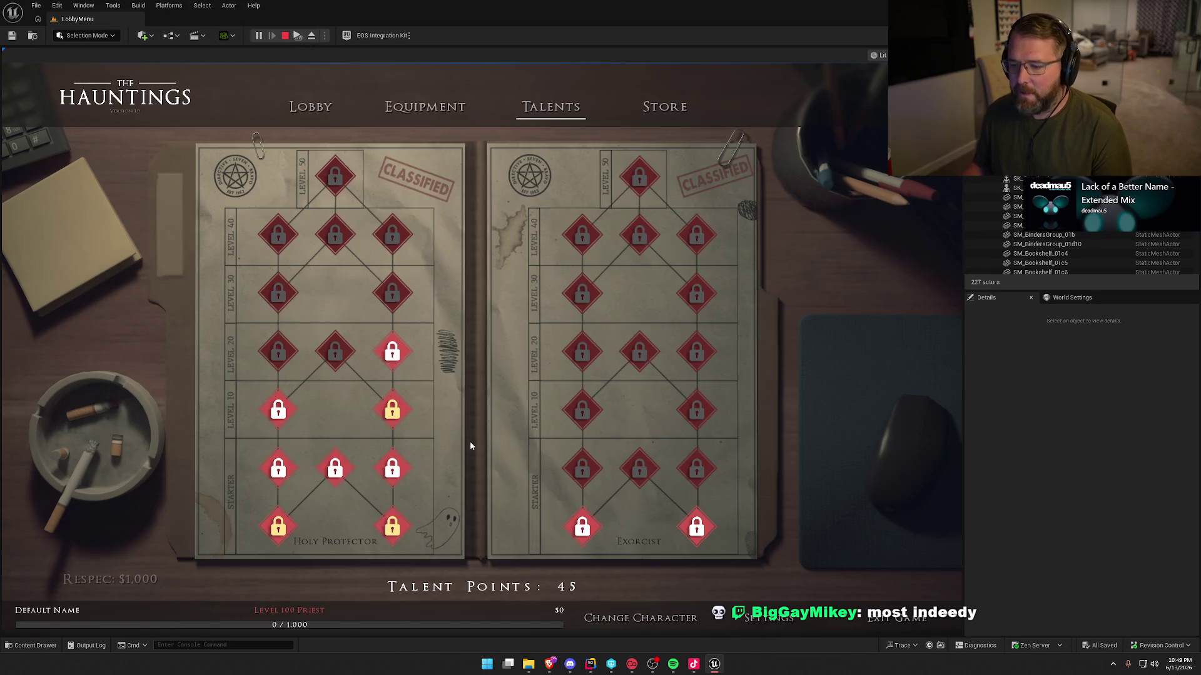
Buy the Holy Protector level 20-40 right talents, level 10-30 left talents, and middle level 40 and 50.
{"action": "left_click", "coordinate": [392, 352]}
{"action": "left_click", "coordinate": [391, 303]}
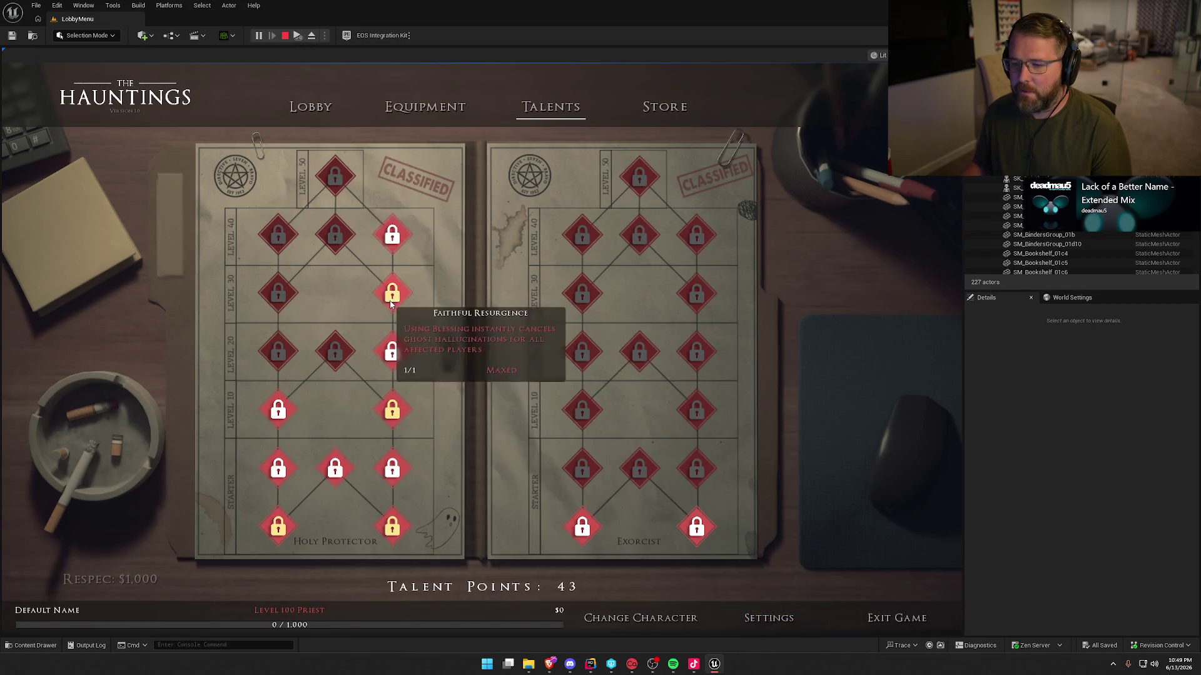
{"action": "left_click", "coordinate": [392, 237]}
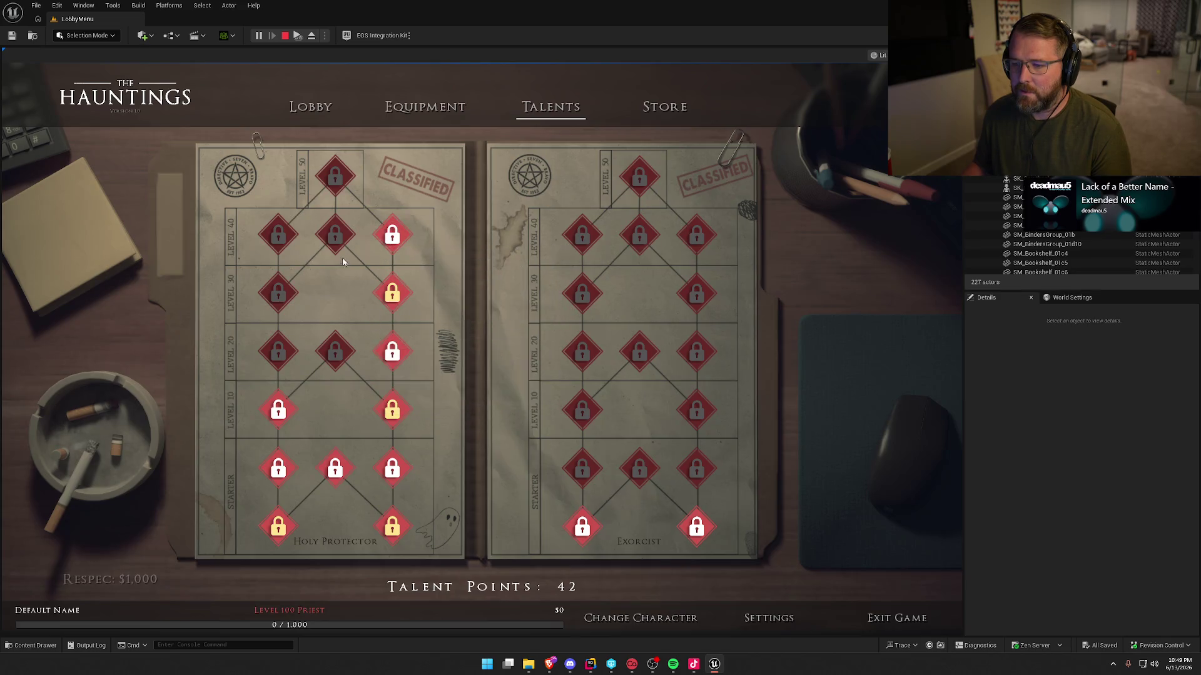
{"action": "mouse_move", "coordinate": [338, 187]}
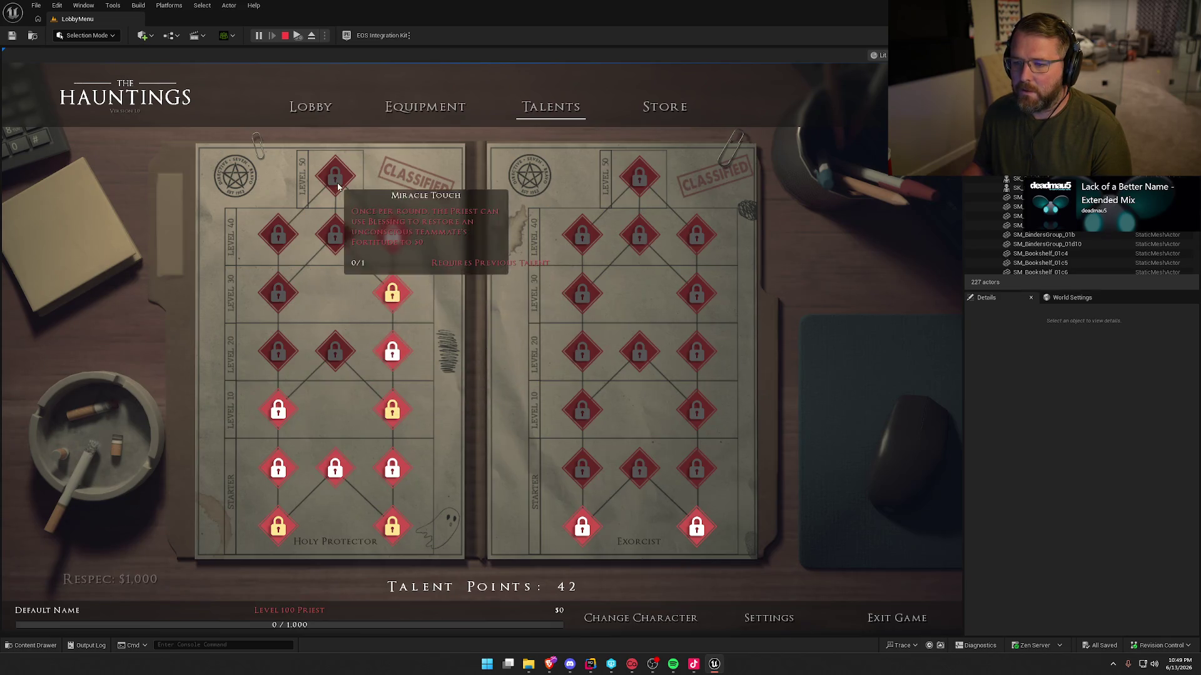
{"action": "mouse_move", "coordinate": [376, 219]}
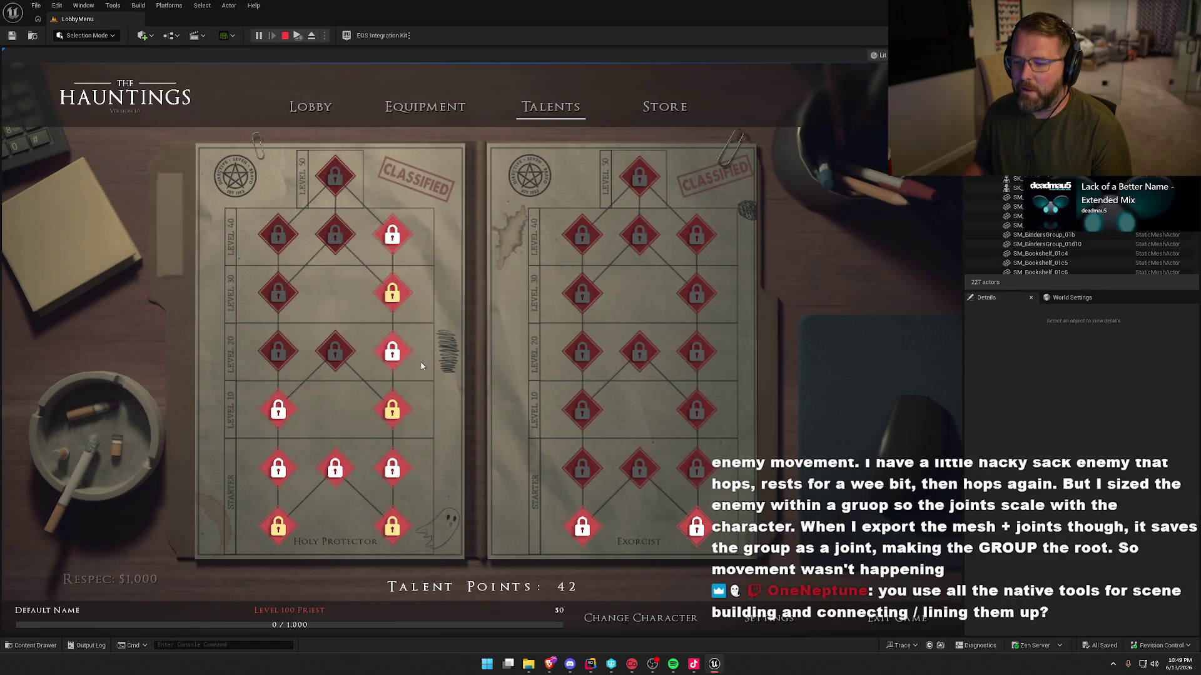
{"action": "left_click", "coordinate": [280, 412]}
{"action": "left_click", "coordinate": [280, 354]}
{"action": "left_click", "coordinate": [280, 294]}
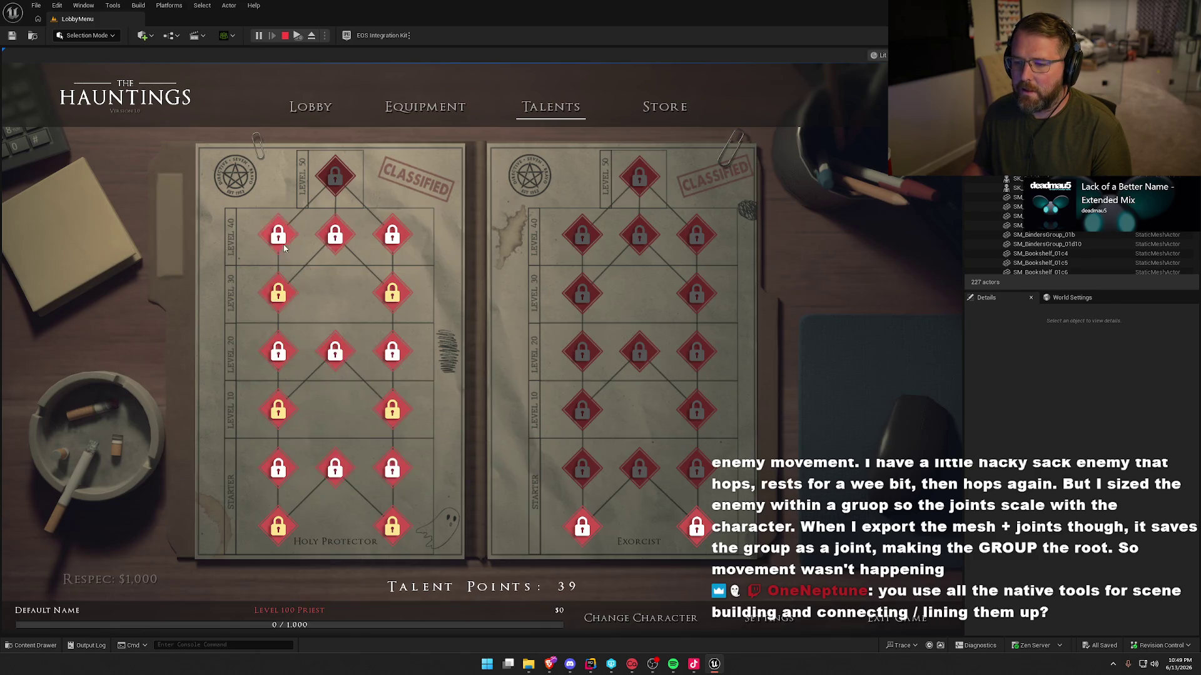
{"action": "left_click", "coordinate": [335, 237]}
{"action": "left_click", "coordinate": [335, 178]}
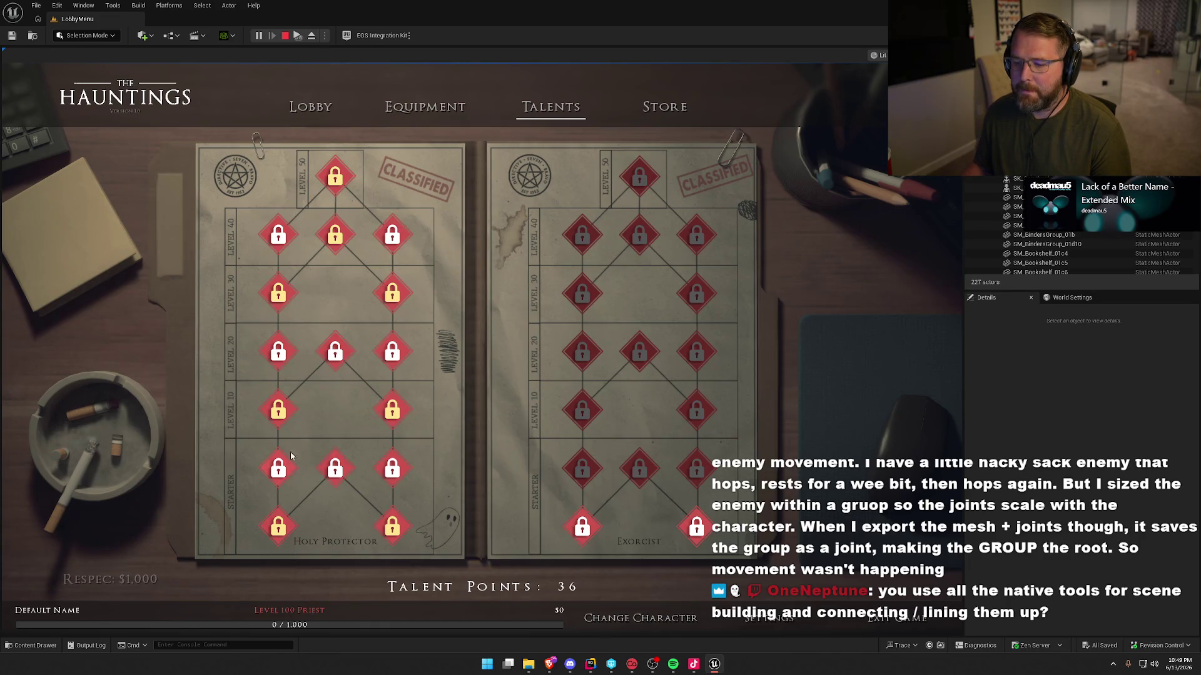
Add extra points to Blessed Recovery, Serene Mind, Soothing Aura and other Holy Protector talents.
{"action": "left_click", "coordinate": [282, 472]}
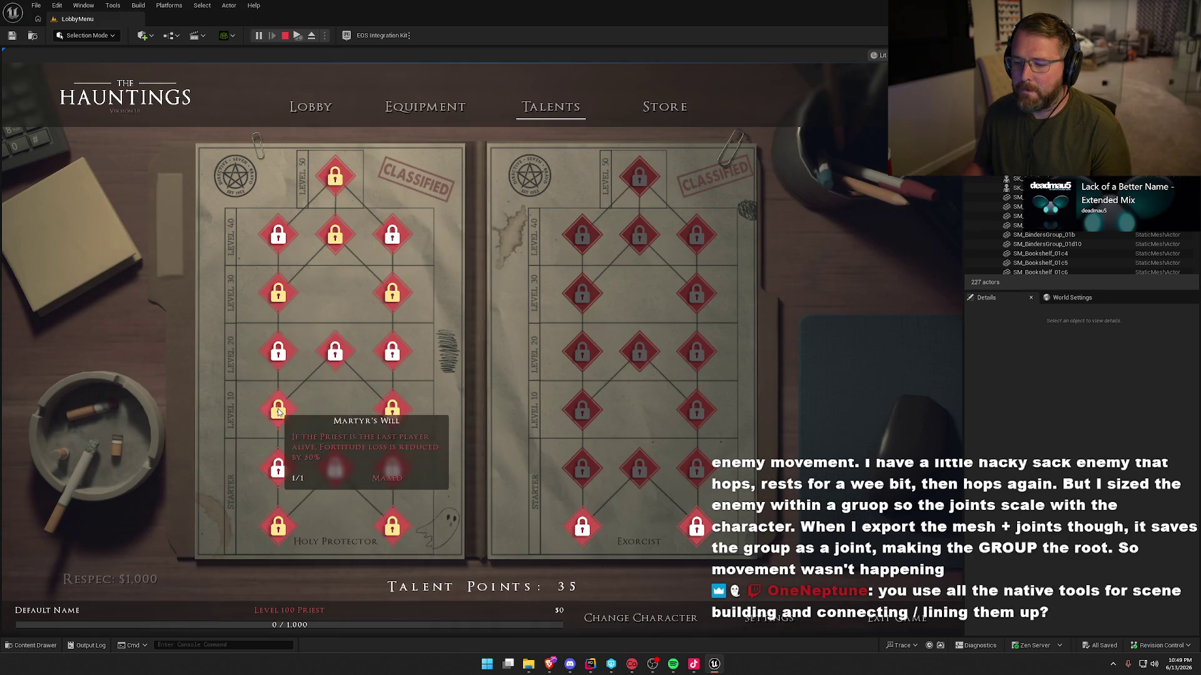
{"action": "left_click", "coordinate": [333, 351]}
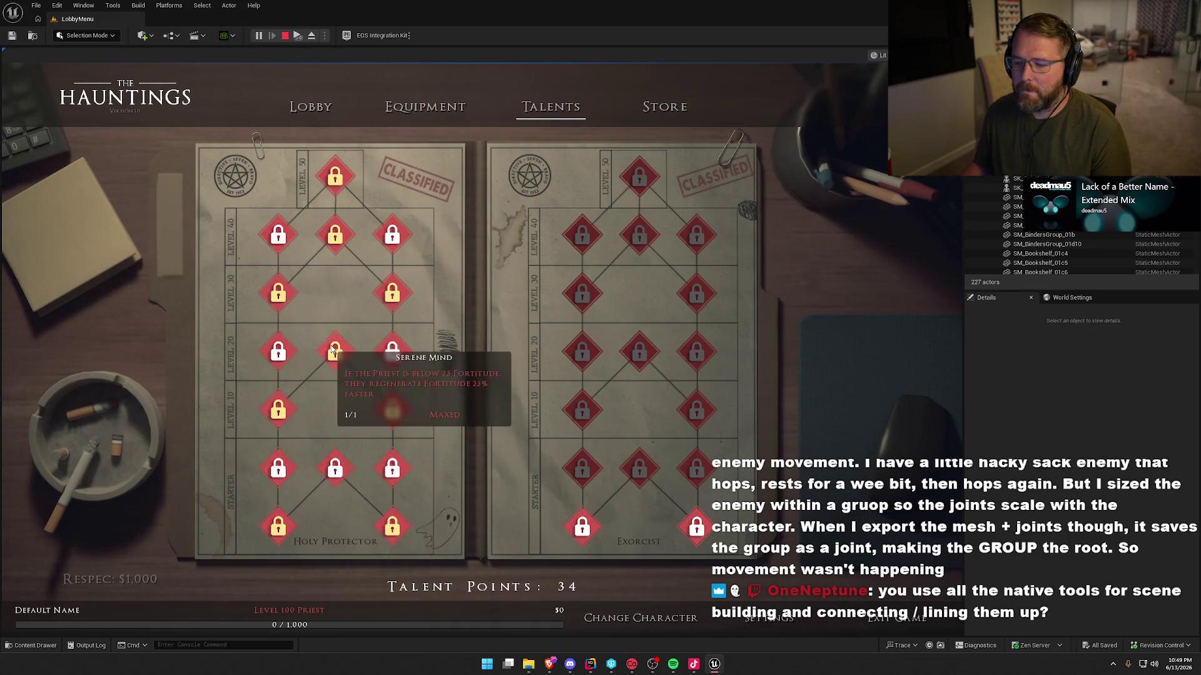
{"action": "left_click", "coordinate": [334, 469]}
{"action": "left_click", "coordinate": [393, 236]}
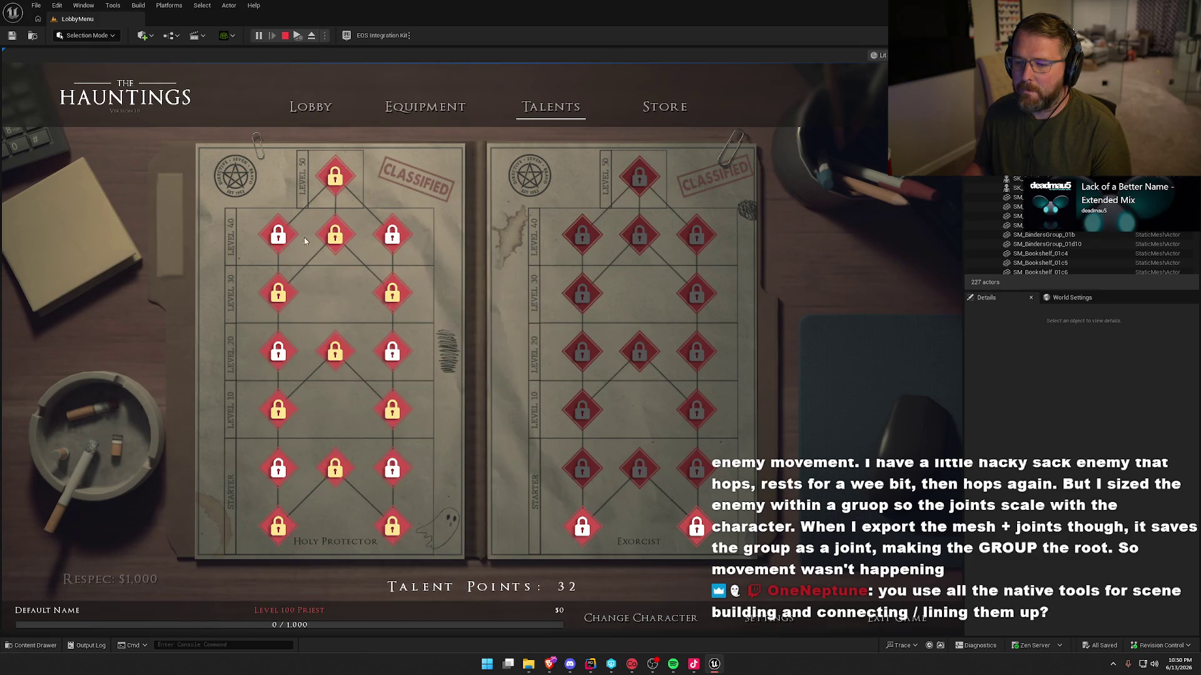
{"action": "left_click", "coordinate": [284, 352]}
{"action": "left_click", "coordinate": [391, 353]}
{"action": "left_click", "coordinate": [392, 354]}
{"action": "left_click", "coordinate": [391, 353]}
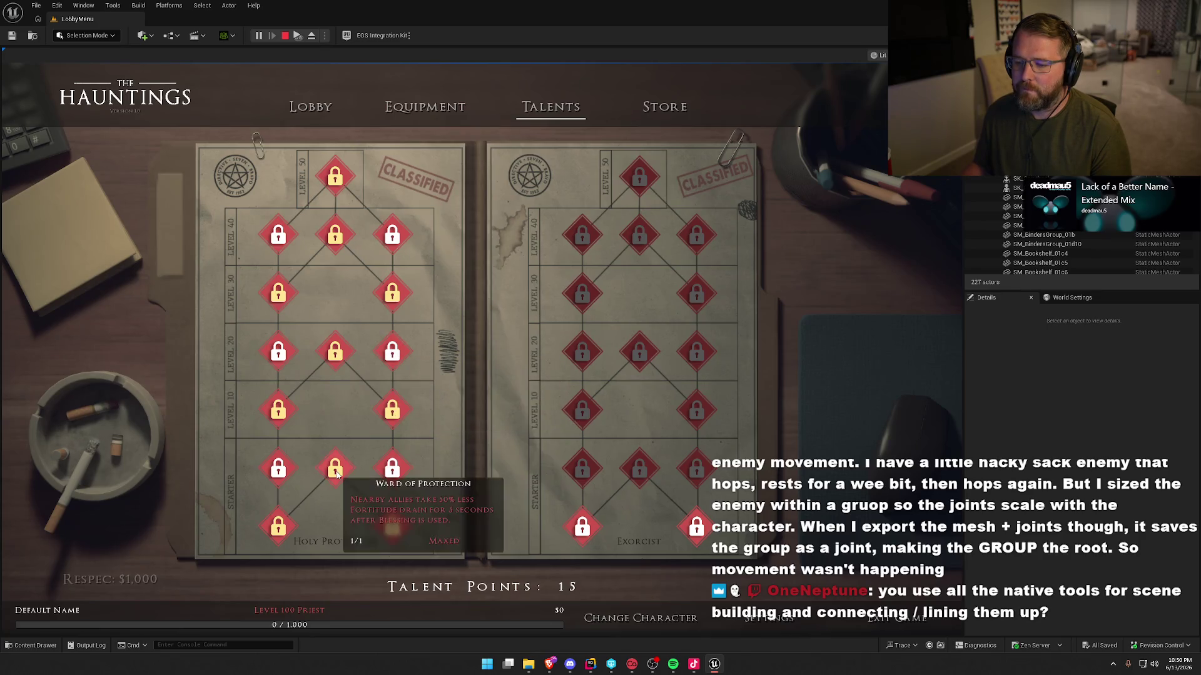
{"action": "left_click", "coordinate": [295, 474]}
{"action": "left_click", "coordinate": [295, 474]}
{"action": "left_click", "coordinate": [295, 474]}
{"action": "left_click", "coordinate": [295, 474]}
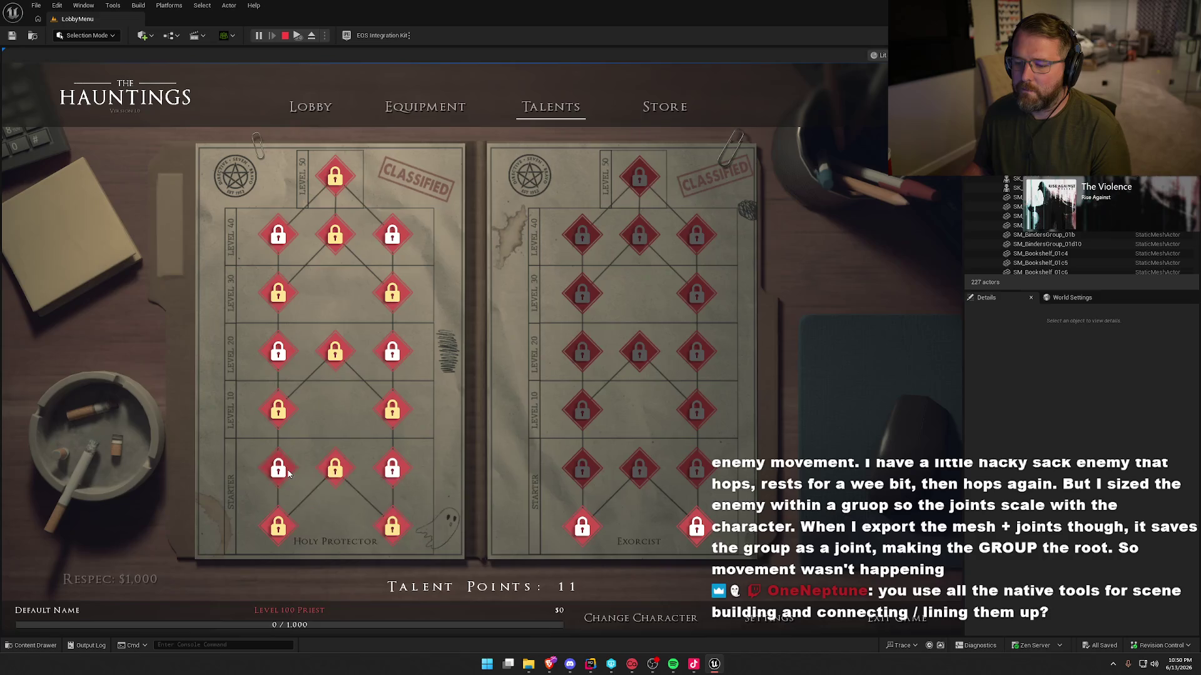
{"action": "left_click", "coordinate": [295, 474]}
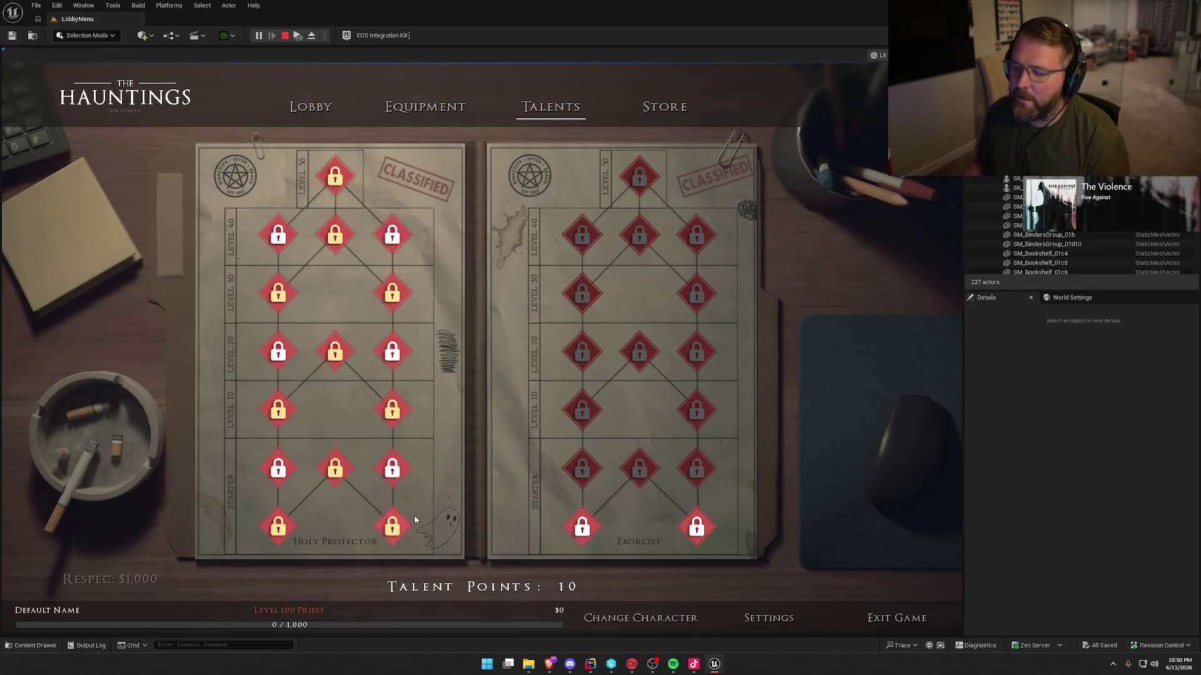
Stop the play session and open the UI_TalentNode widget from UI/Lobby/Talents.
{"action": "key", "text": "Escape"}
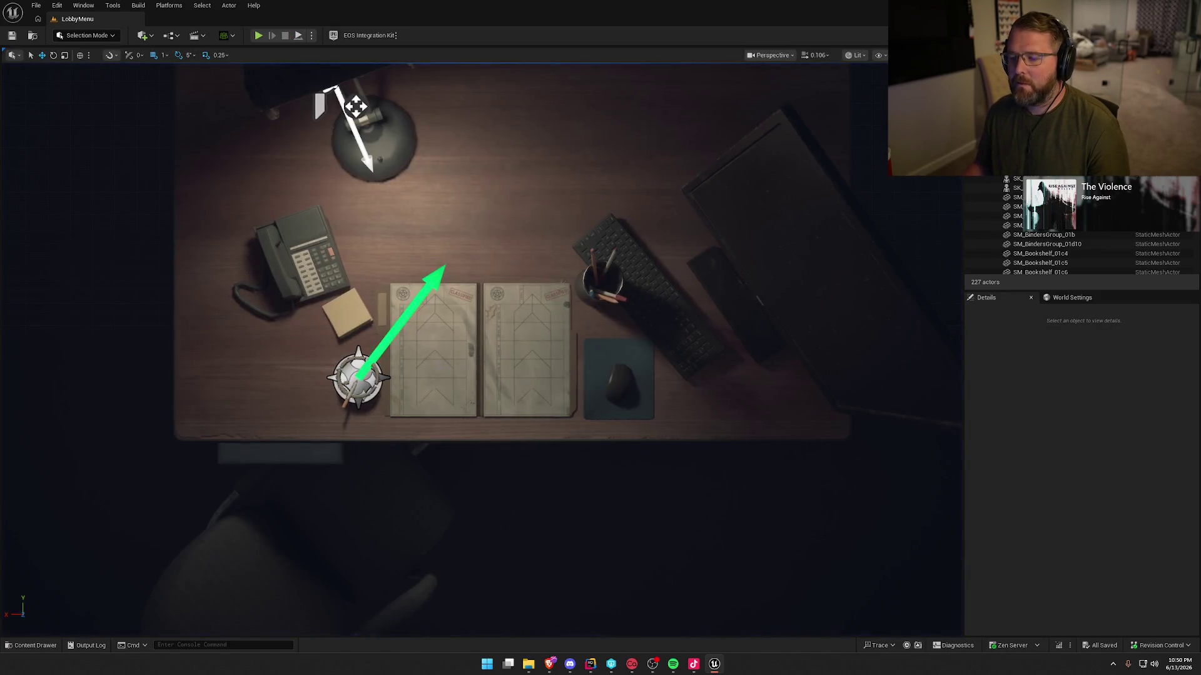
{"action": "key", "text": "ctrl+space"}
{"action": "key", "text": "alt+Left"}
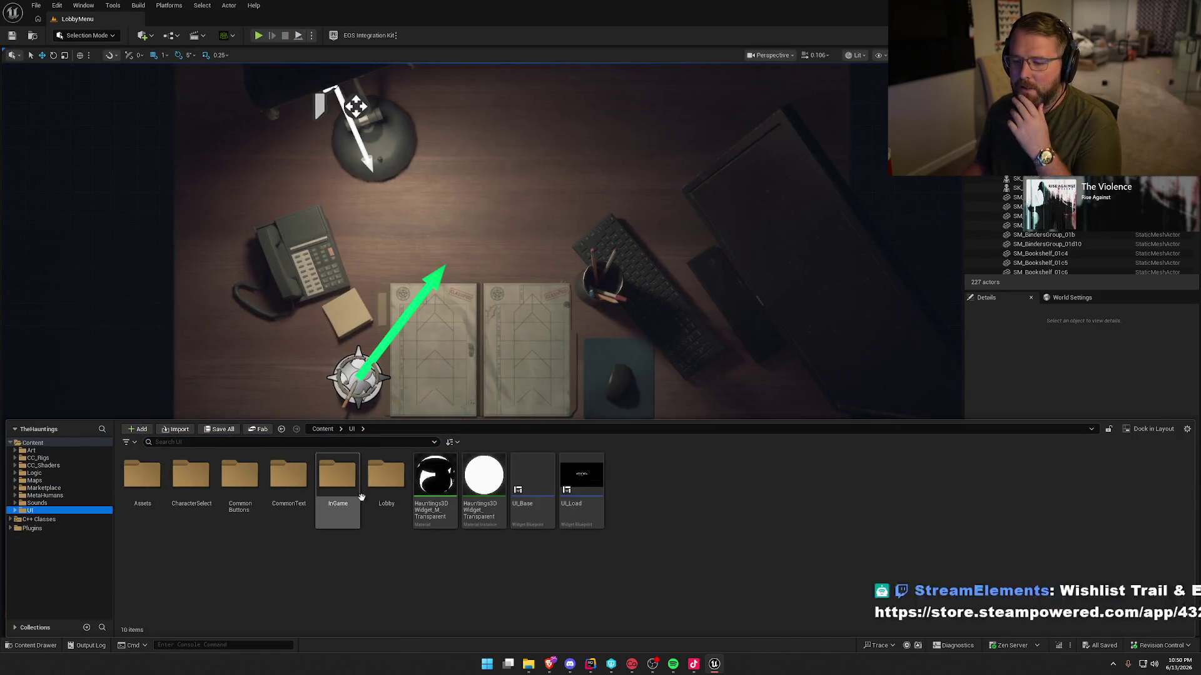
{"action": "double_click", "coordinate": [363, 498]}
{"action": "double_click", "coordinate": [239, 475]}
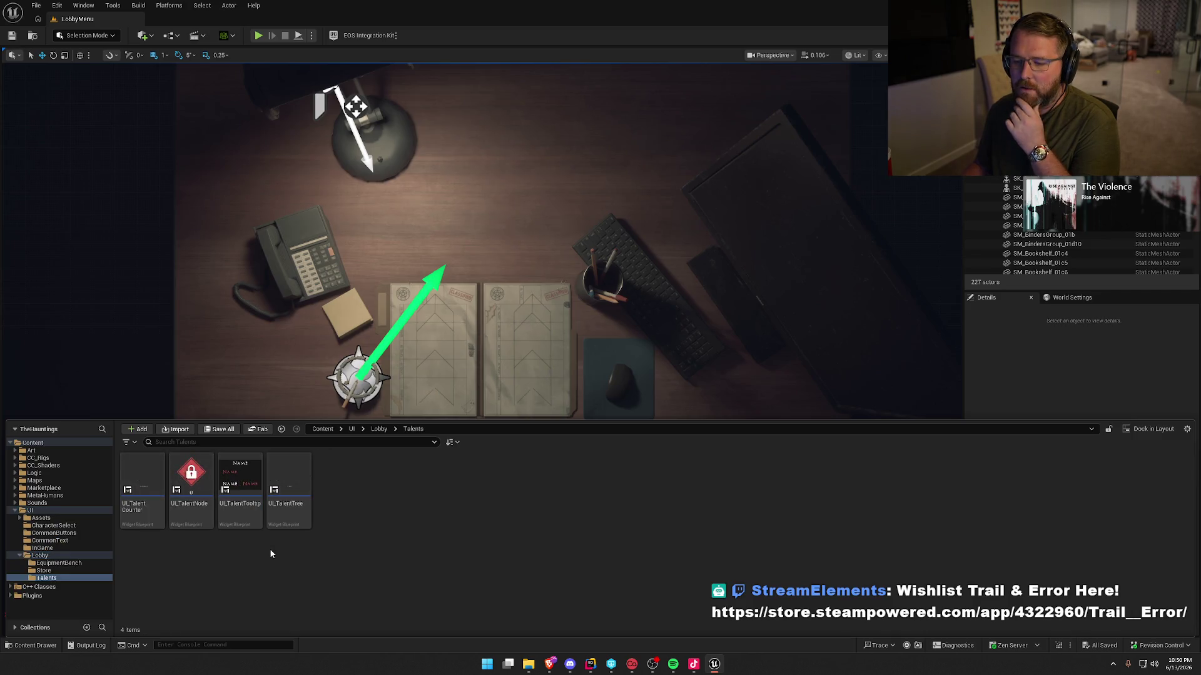
{"action": "left_click", "coordinate": [197, 479]}
{"action": "double_click", "coordinate": [197, 478]}
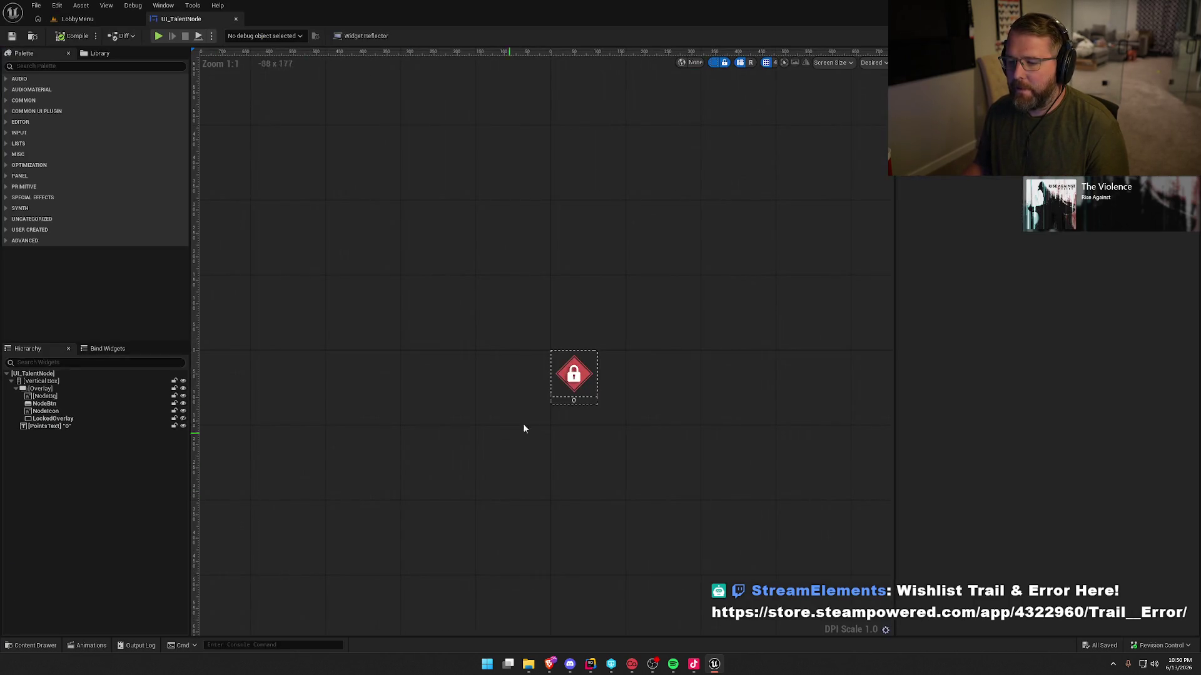
Make PointsText Not Hit-Testable (Self Only) instead of hidden, then replay LobbyMenu.
{"action": "left_click", "coordinate": [574, 401]}
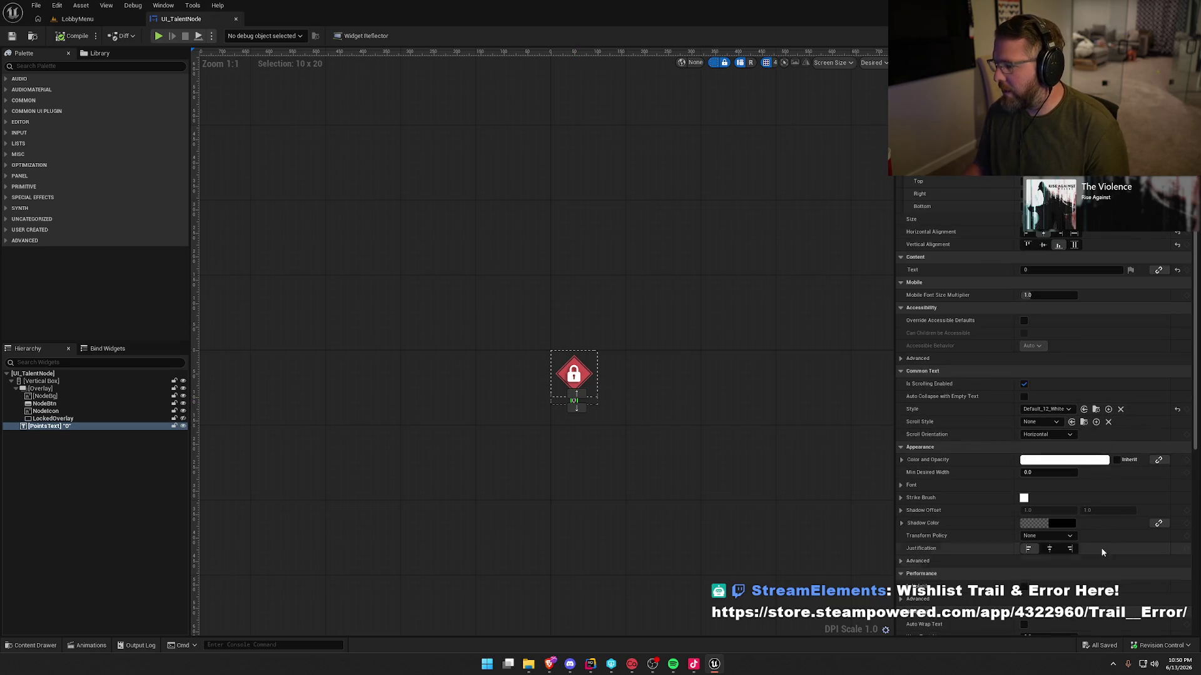
{"action": "scroll", "coordinate": [1098, 561], "scroll_direction": "down", "scroll_amount": 5}
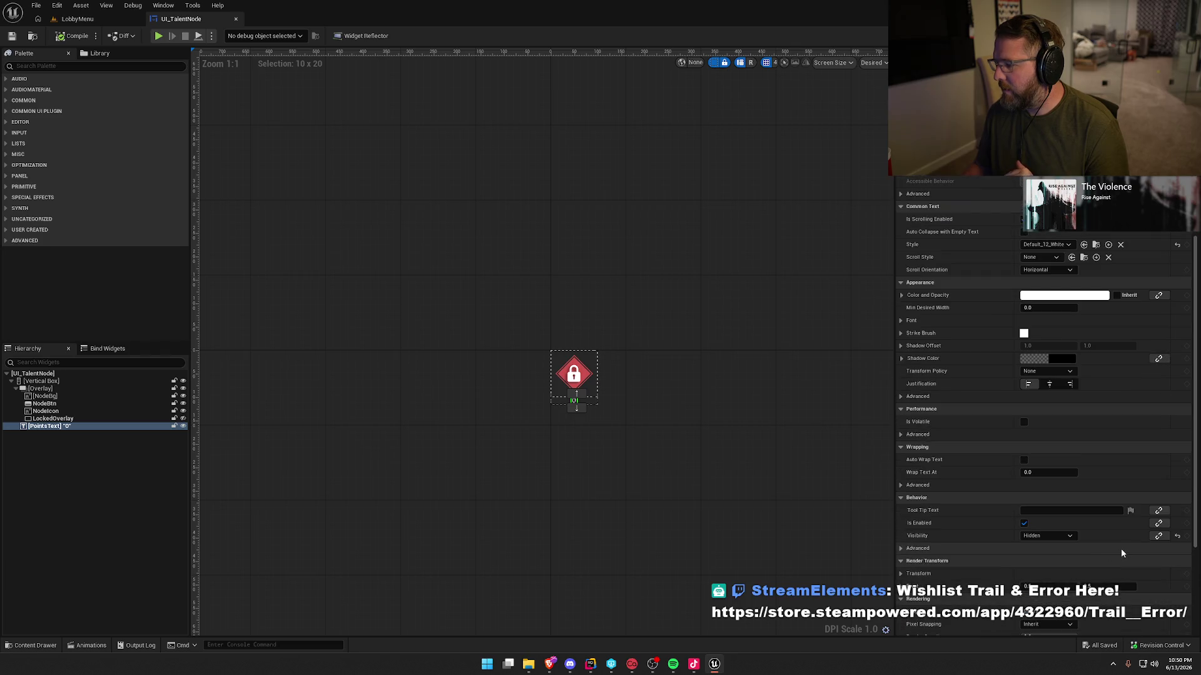
{"action": "left_click", "coordinate": [76, 19]}
{"action": "left_click", "coordinate": [258, 35]}
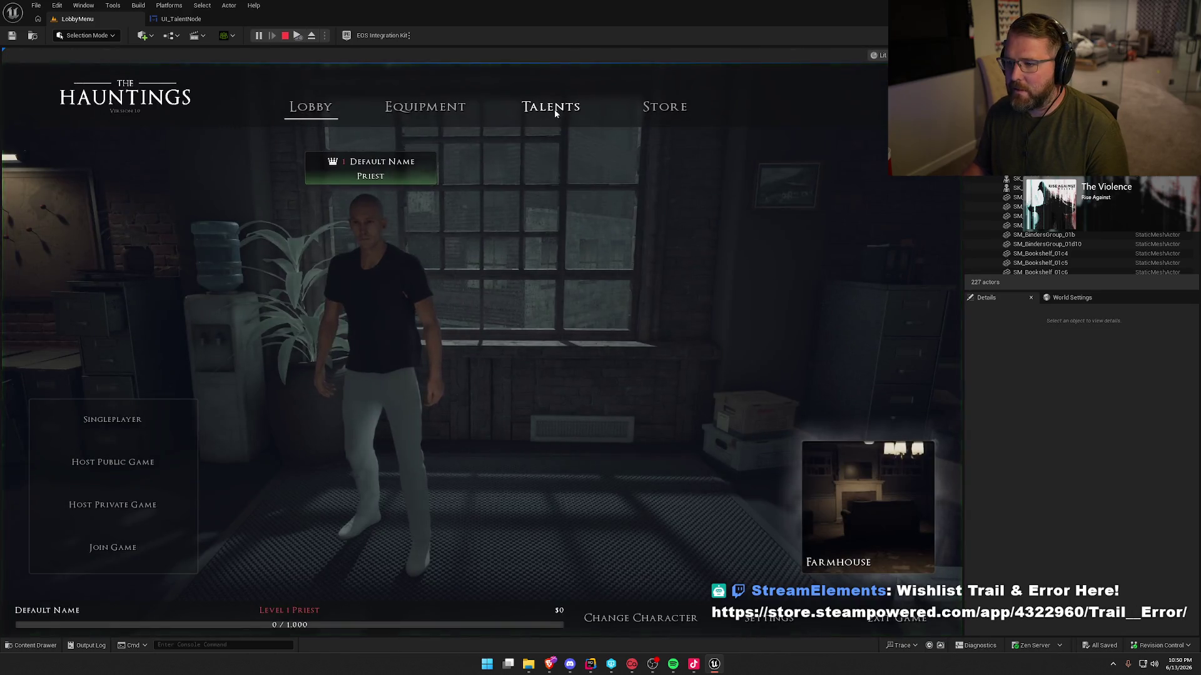
Show the Talents page and check the new point counters beneath each locked node.
{"action": "left_click", "coordinate": [551, 106]}
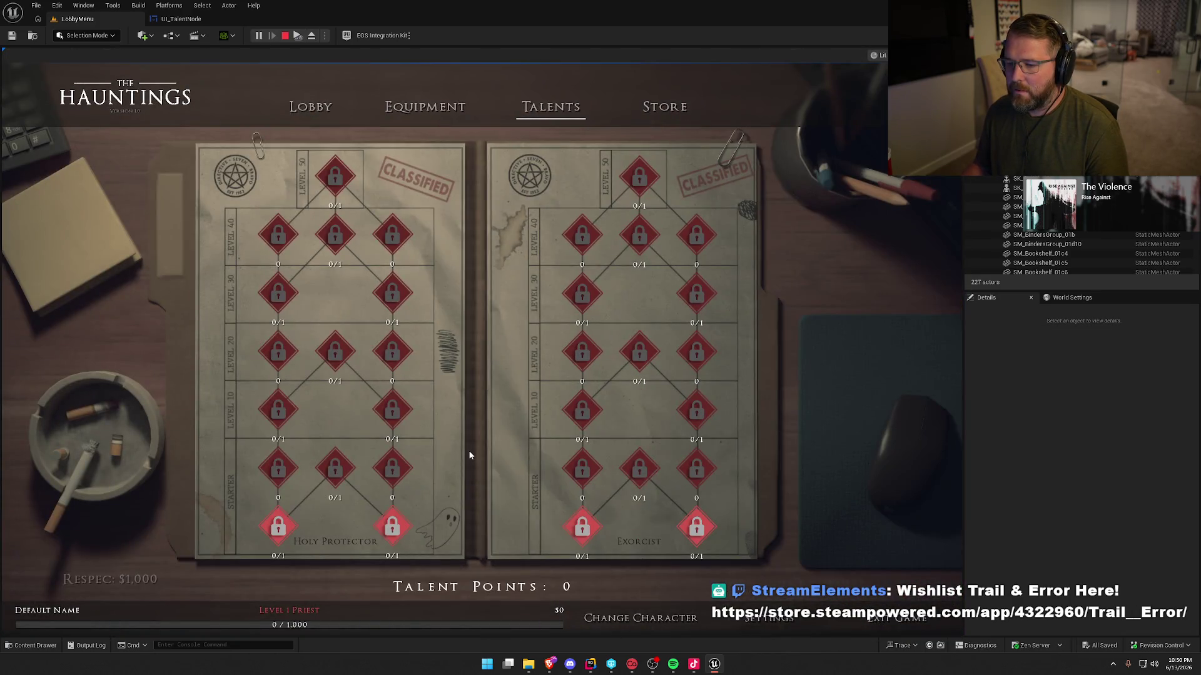
{"action": "mouse_move", "coordinate": [580, 322]}
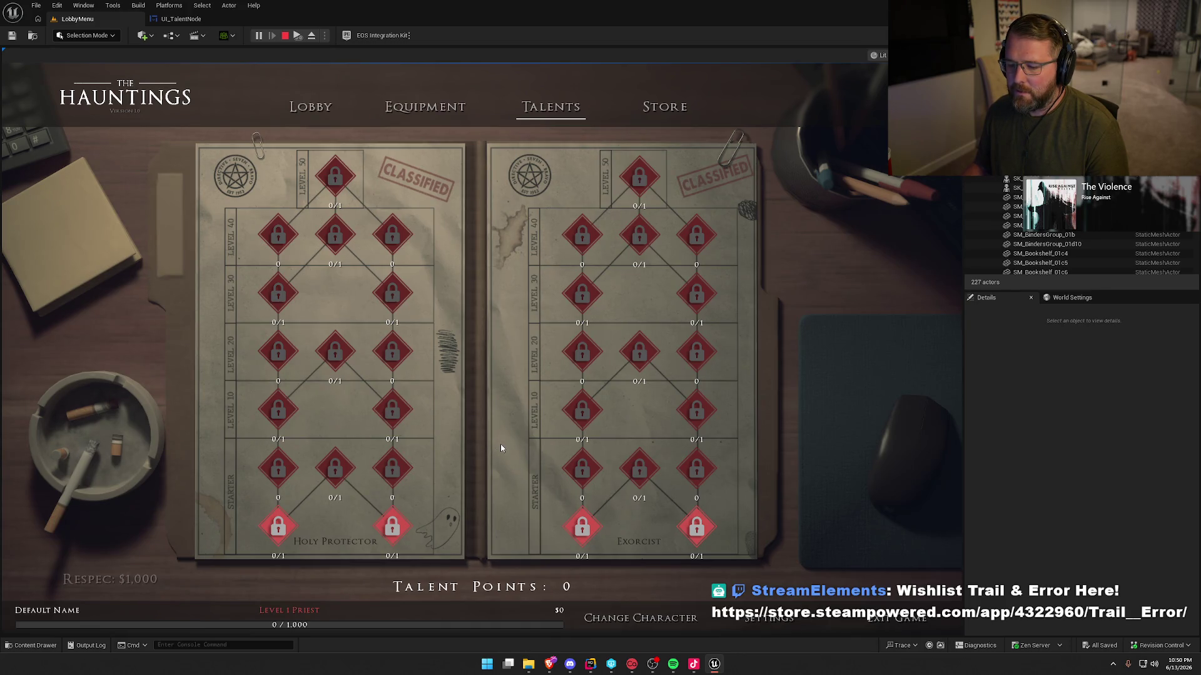
Rerun AddTalentPoints from the console to grant 50 talent points.
{"action": "key", "text": "grave"}
{"action": "key", "text": "Up"}
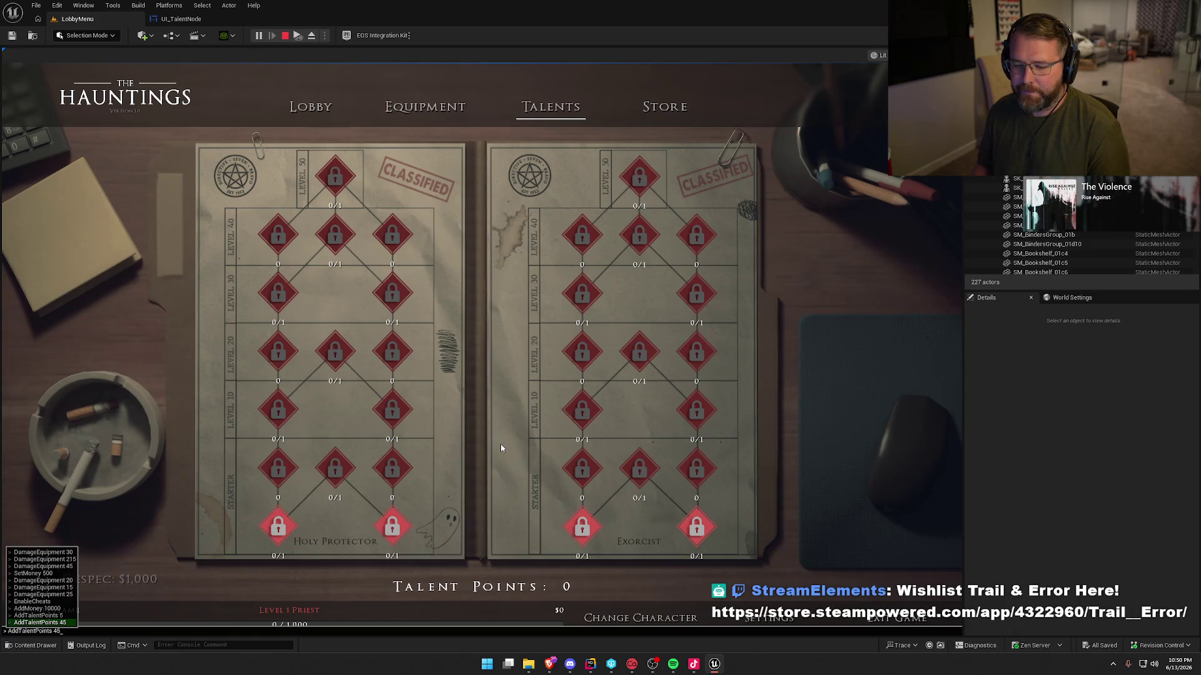
{"action": "key", "text": "Return"}
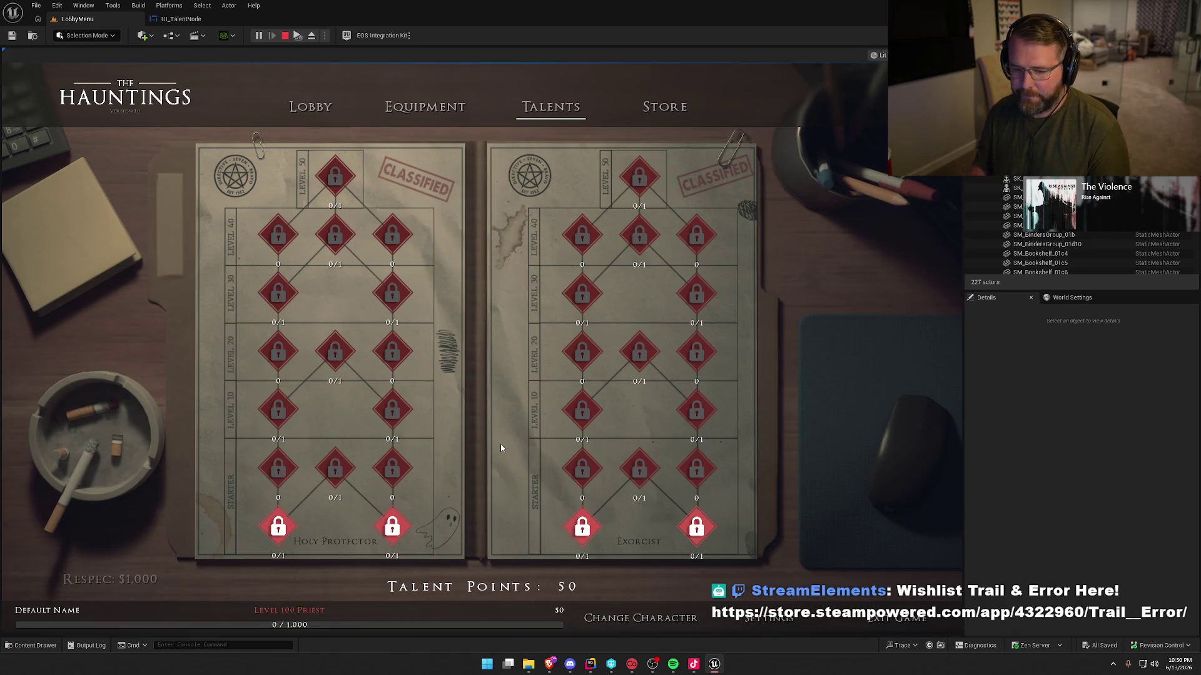
Unlock every Holy Protector talent from the starters up to the level 50 talent.
{"action": "left_click", "coordinate": [394, 530]}
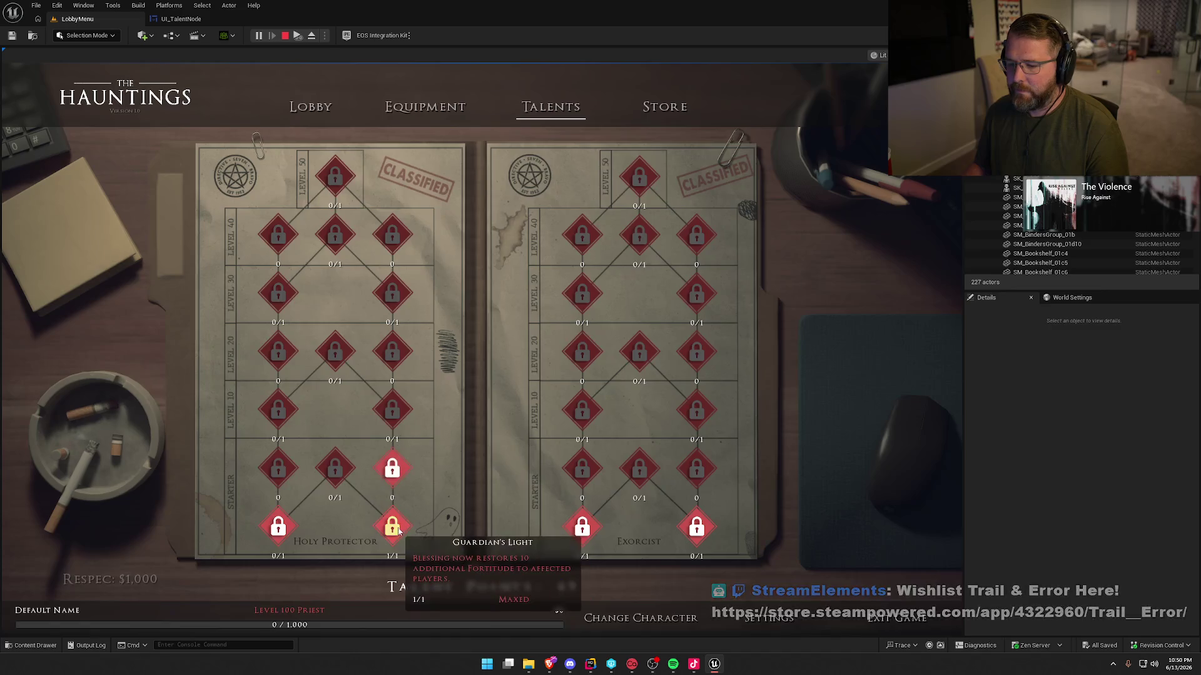
{"action": "left_click", "coordinate": [401, 411]}
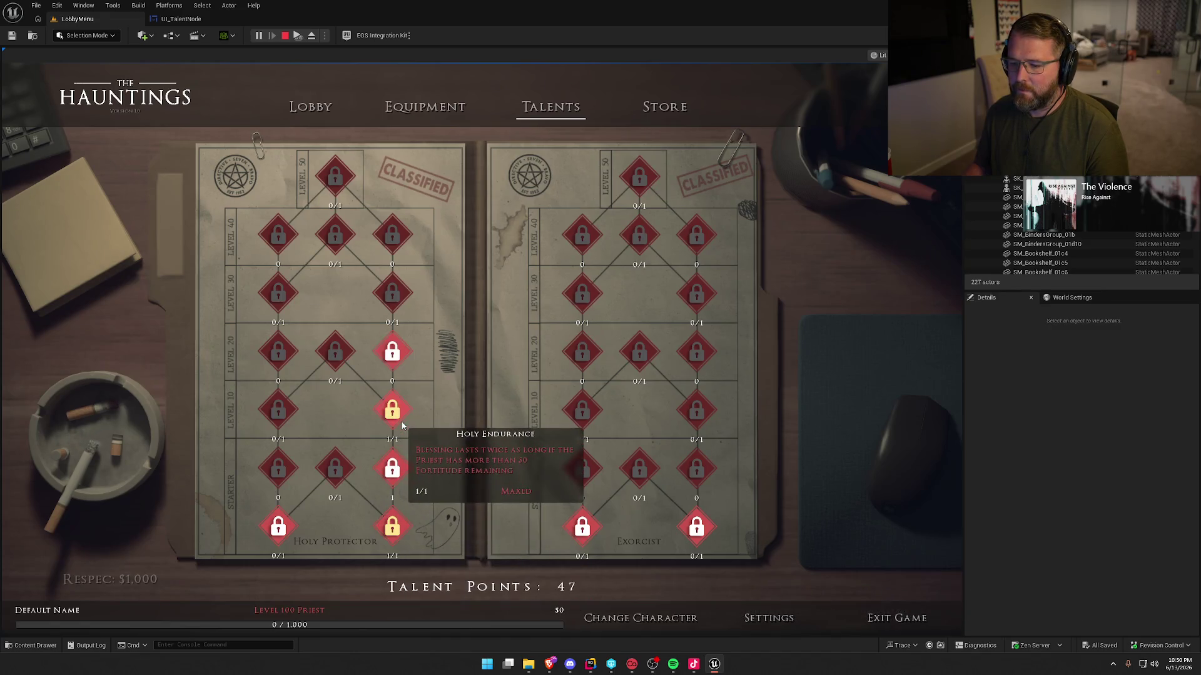
{"action": "left_click", "coordinate": [394, 353]}
{"action": "left_click", "coordinate": [393, 353]}
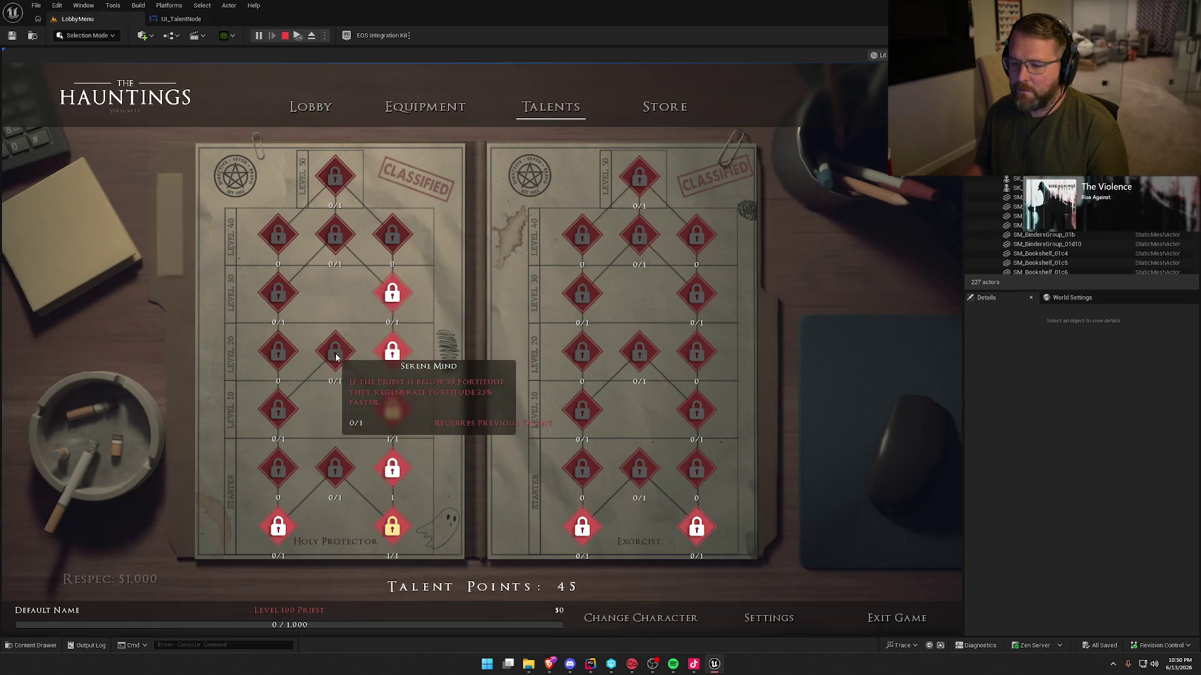
{"action": "left_click", "coordinate": [278, 529]}
{"action": "left_click", "coordinate": [278, 469]}
{"action": "left_click", "coordinate": [335, 468]}
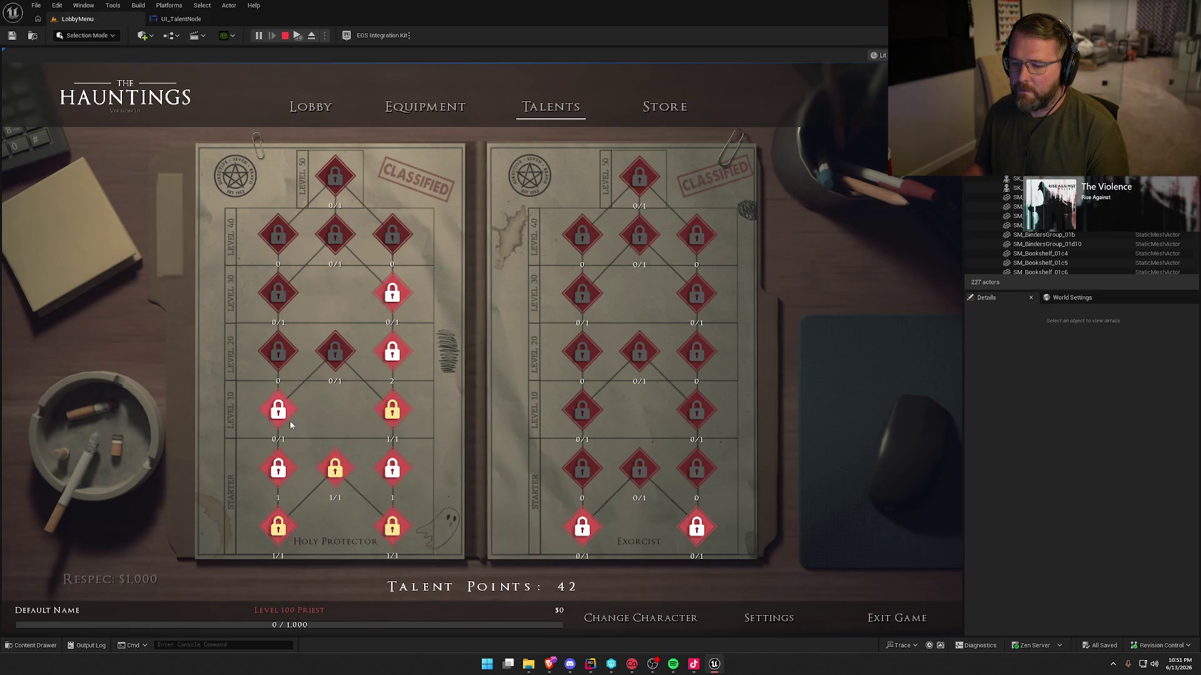
{"action": "left_click", "coordinate": [277, 411]}
{"action": "left_click", "coordinate": [278, 351]}
{"action": "left_click", "coordinate": [335, 352]}
{"action": "left_click", "coordinate": [278, 293]}
{"action": "left_click", "coordinate": [278, 235]}
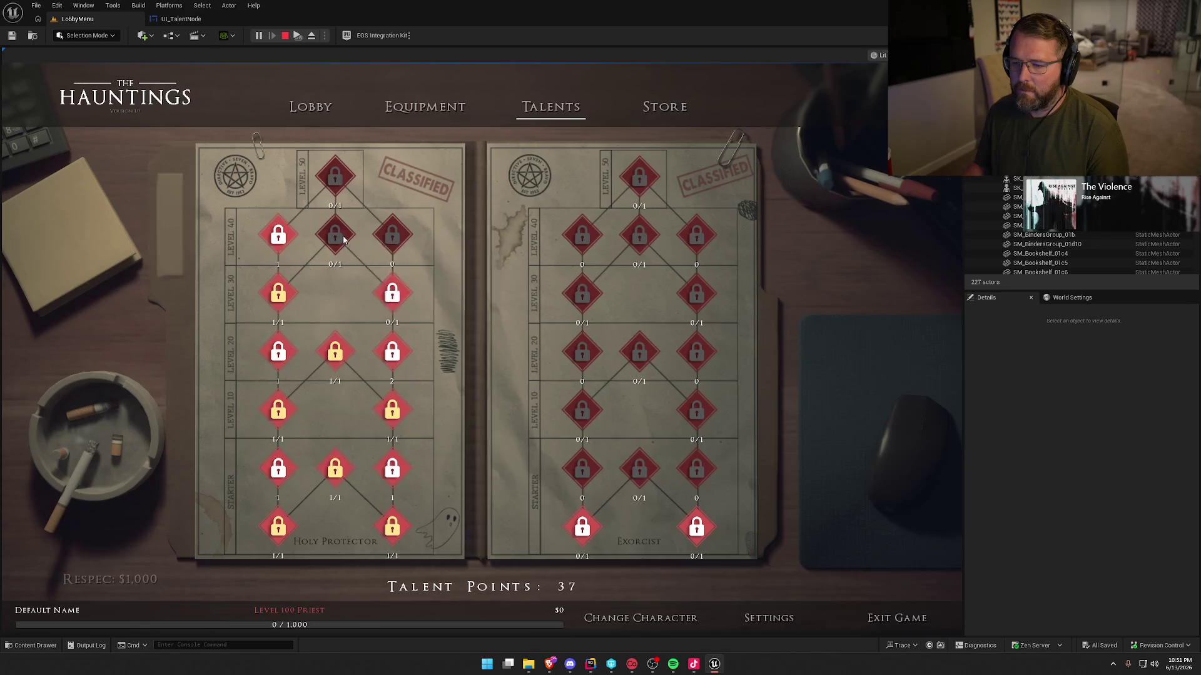
{"action": "left_click", "coordinate": [392, 292]}
{"action": "left_click", "coordinate": [393, 235]}
{"action": "left_click", "coordinate": [336, 235]}
{"action": "left_click", "coordinate": [335, 176]}
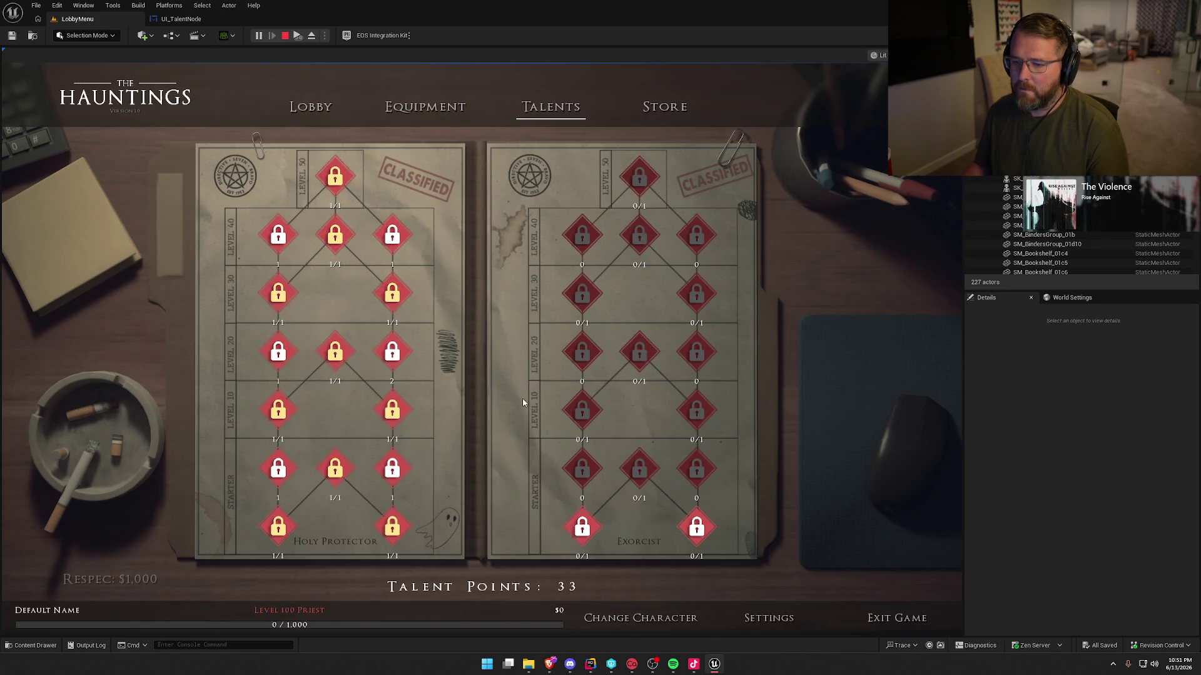
Unlock every Exorcist talent from the starters up to level 50, leaving 17 points.
{"action": "left_click", "coordinate": [581, 528]}
{"action": "left_click", "coordinate": [582, 469]}
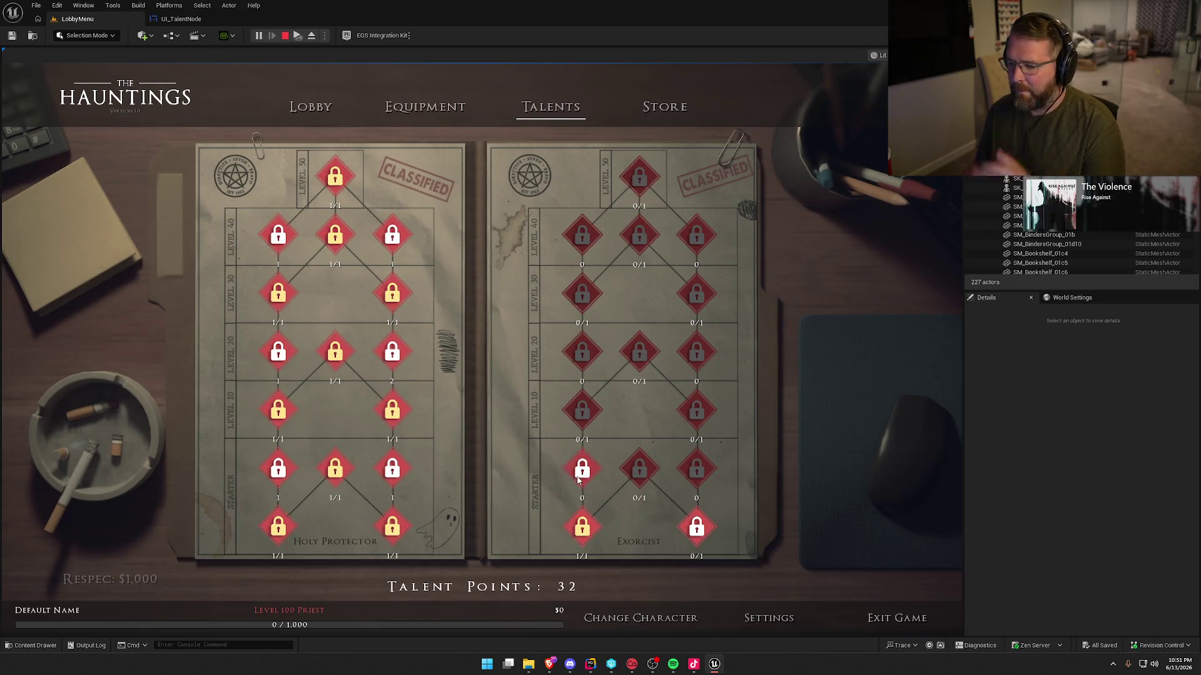
{"action": "left_click", "coordinate": [696, 529]}
{"action": "left_click", "coordinate": [696, 469]}
{"action": "left_click", "coordinate": [639, 469]}
{"action": "left_click", "coordinate": [696, 410]}
{"action": "left_click", "coordinate": [696, 352]}
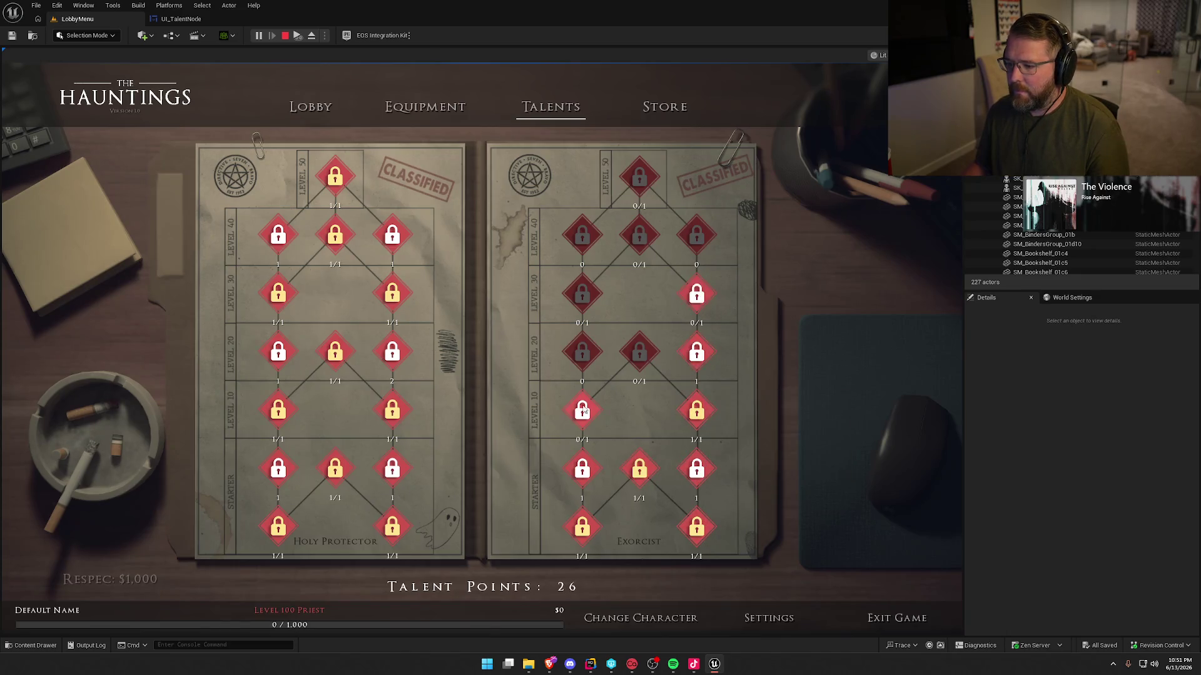
{"action": "left_click", "coordinate": [581, 410]}
{"action": "left_click", "coordinate": [582, 351]}
{"action": "left_click", "coordinate": [635, 350]}
{"action": "left_click", "coordinate": [581, 293]}
{"action": "left_click", "coordinate": [696, 293]}
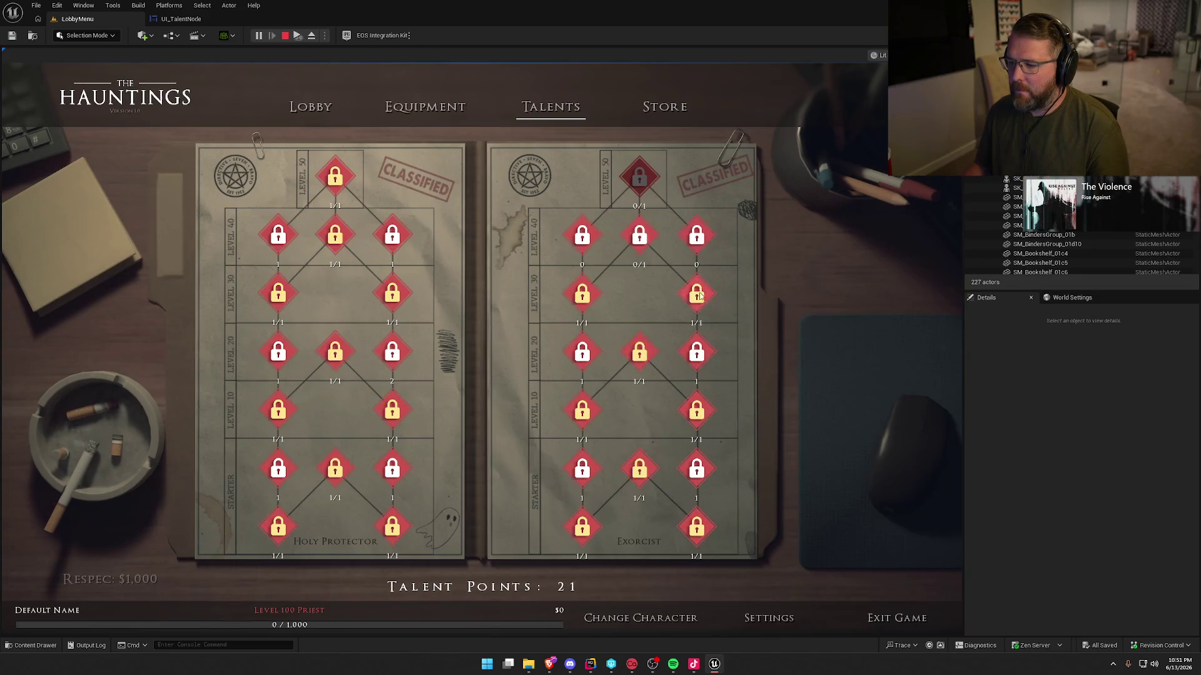
{"action": "left_click", "coordinate": [639, 235]}
{"action": "left_click", "coordinate": [693, 231]}
{"action": "left_click", "coordinate": [582, 236]}
{"action": "left_click", "coordinate": [648, 188]}
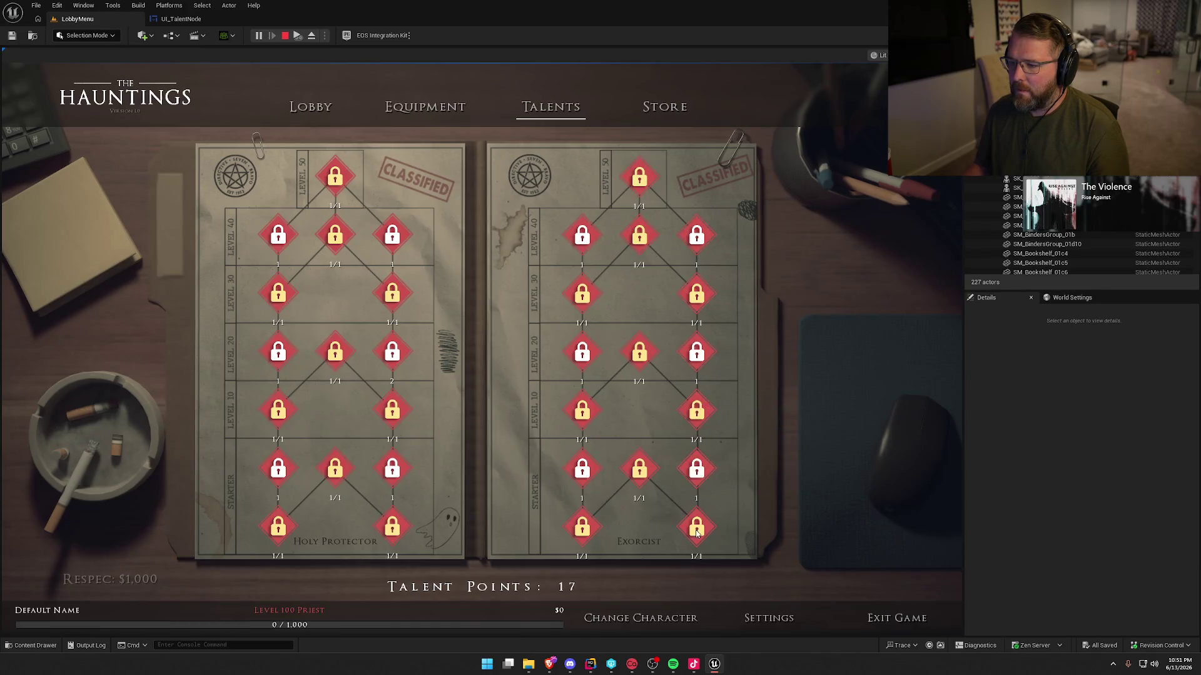
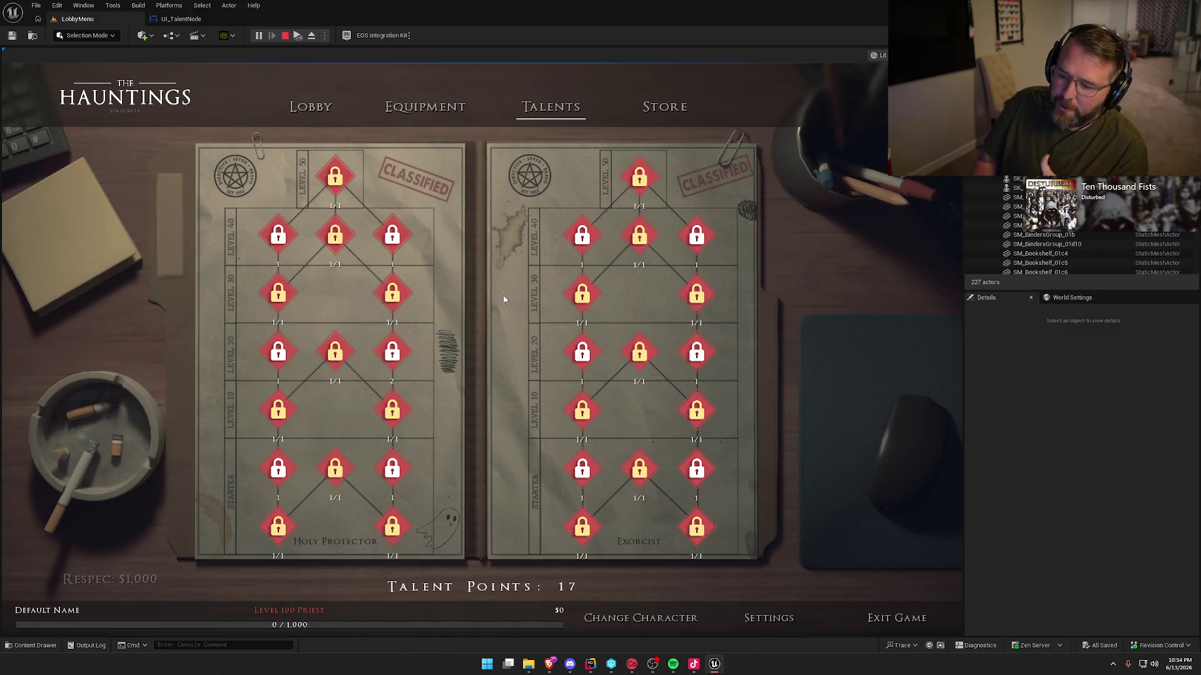
Stop the play session and open the DA_Priest data asset from Logic > Talents in the Content Drawer.
{"action": "key", "text": "Escape"}
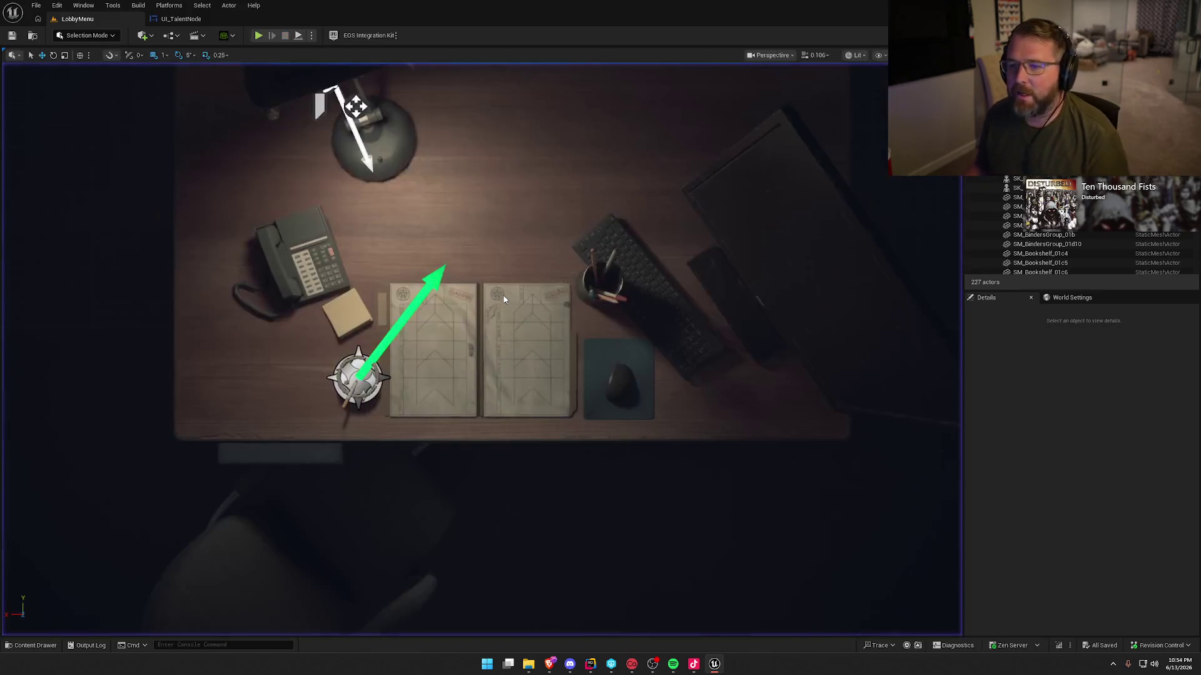
{"action": "key", "text": "ctrl+space"}
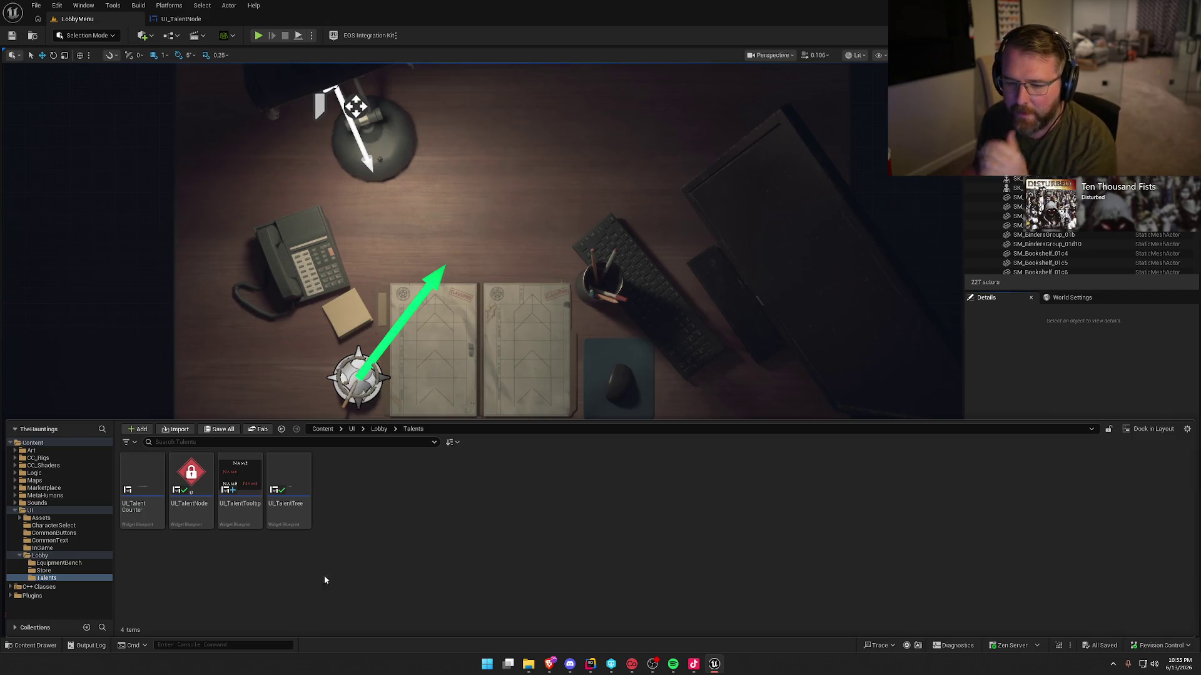
{"action": "left_click", "coordinate": [34, 472]}
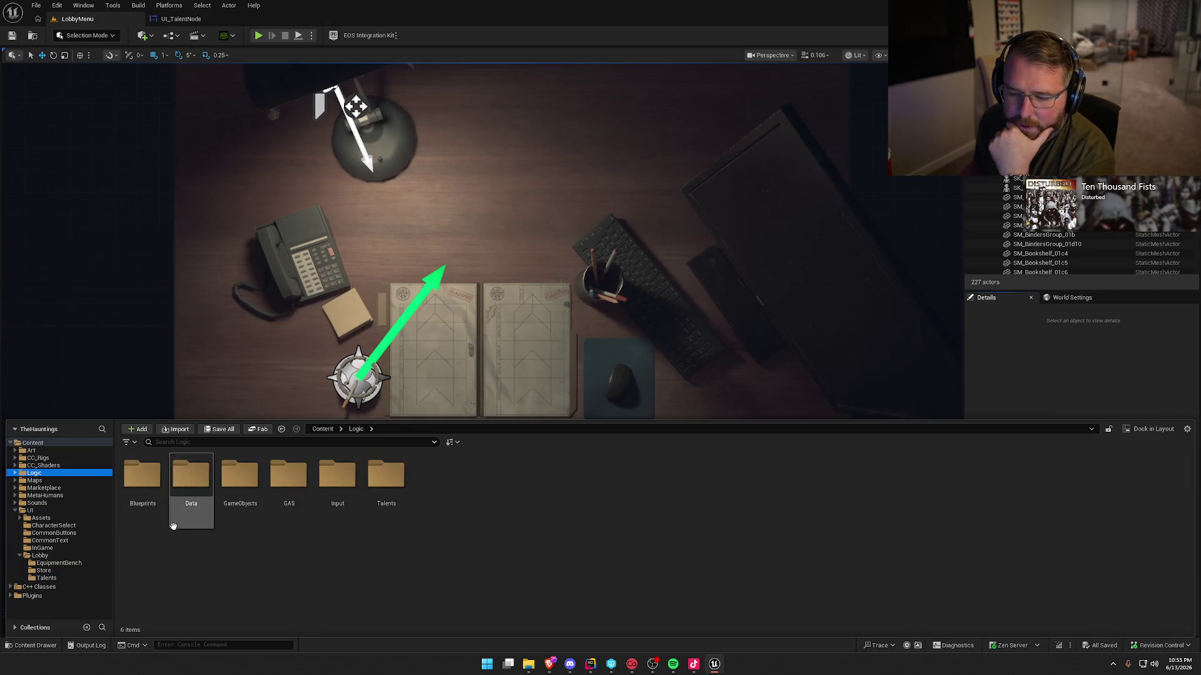
{"action": "double_click", "coordinate": [387, 479]}
{"action": "double_click", "coordinate": [148, 482]}
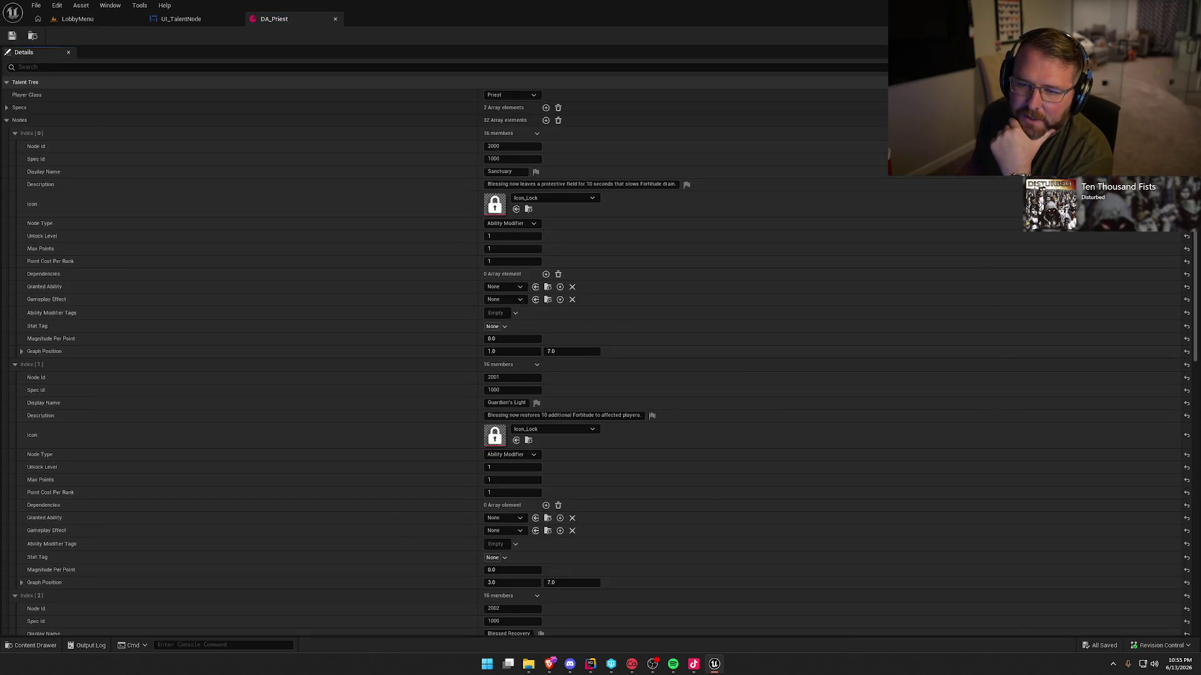
Collapse the Nodes entries, expand Sanctuary at Index [0], and keep its Node Type as Ability Modifier.
{"action": "left_click", "coordinate": [14, 134]}
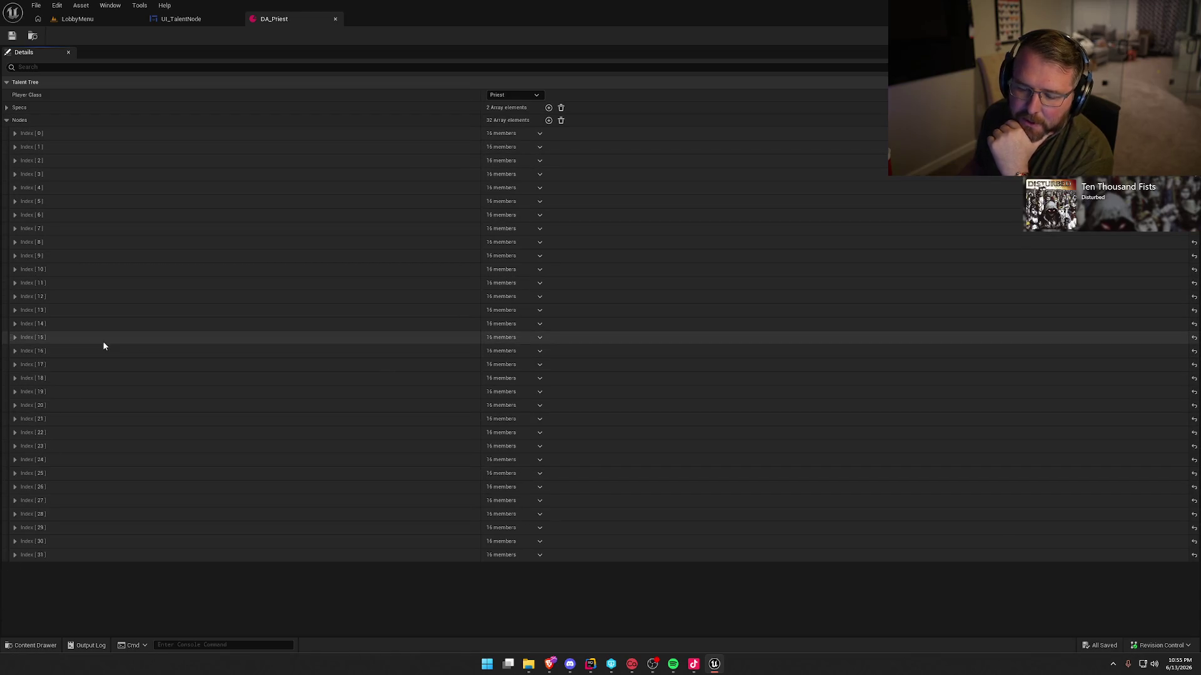
{"action": "left_click", "coordinate": [28, 133]}
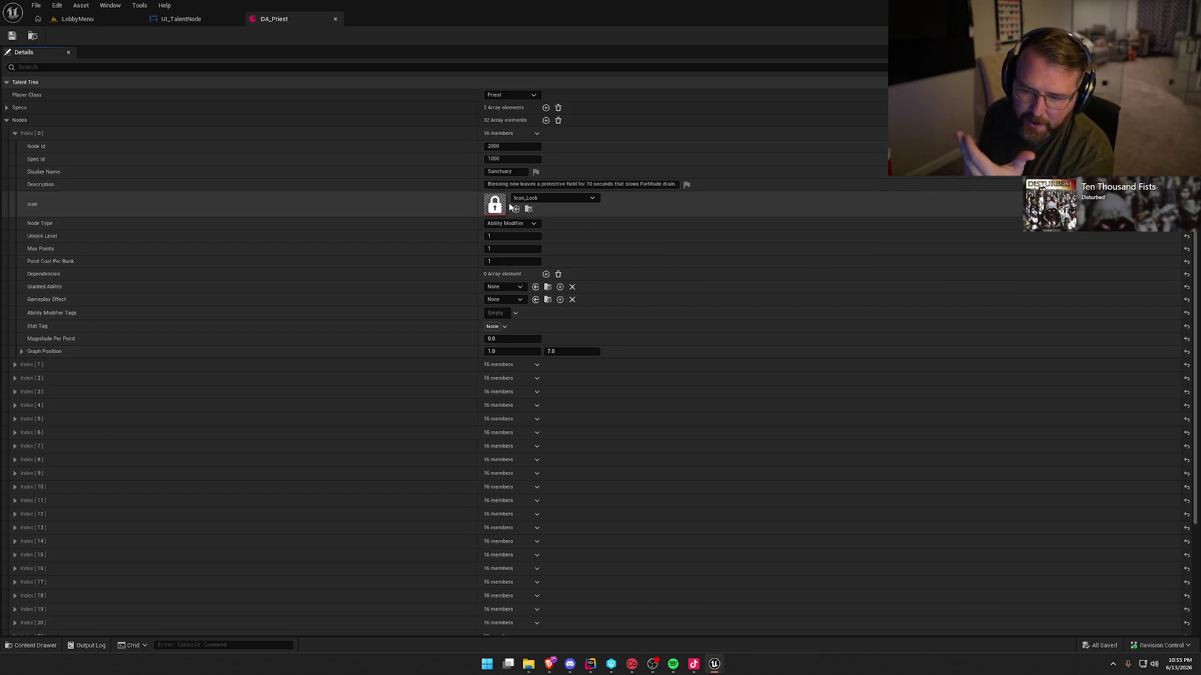
{"action": "left_click", "coordinate": [523, 224]}
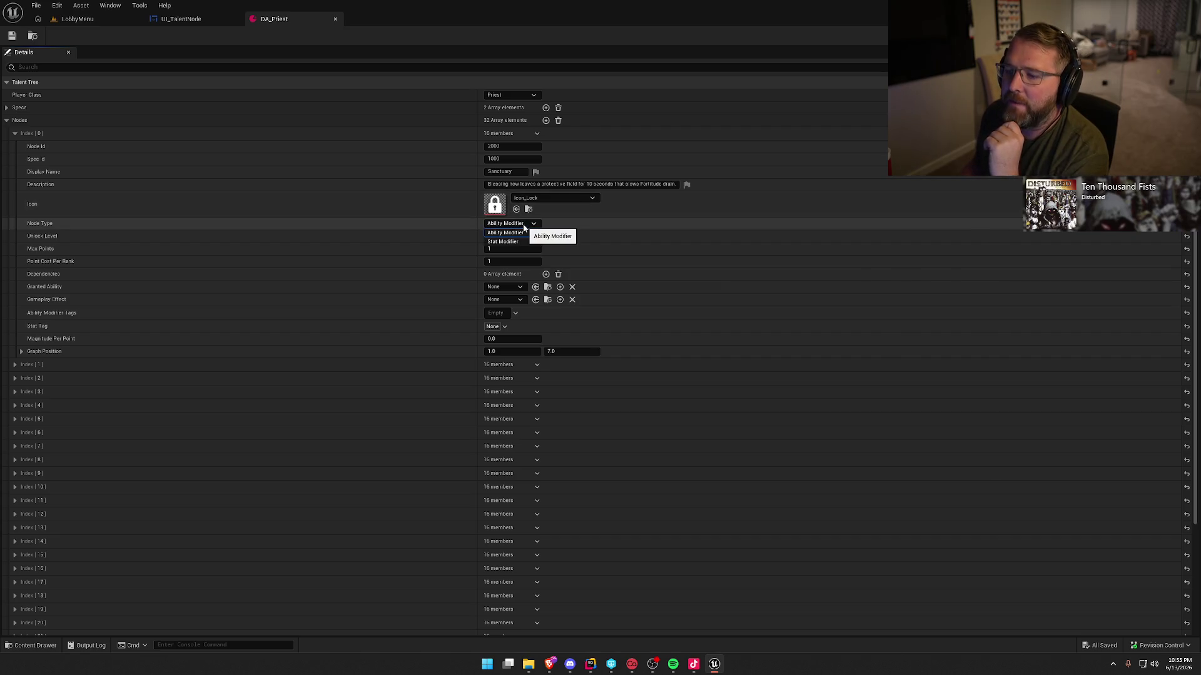
{"action": "left_click", "coordinate": [518, 224]}
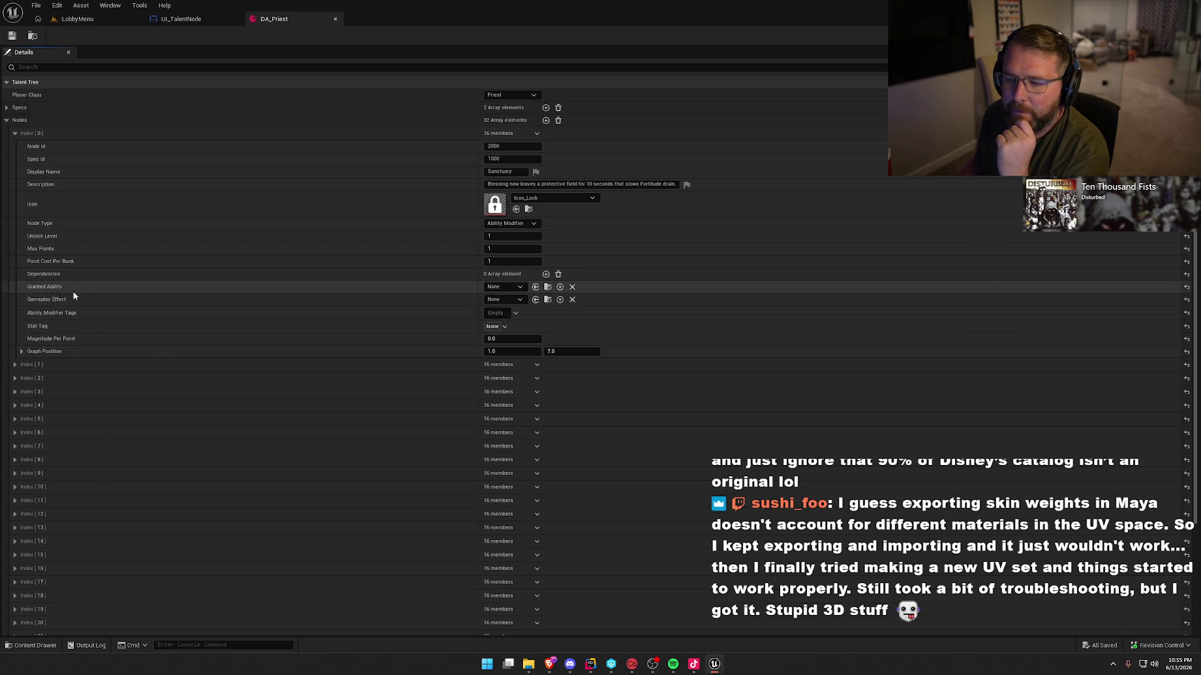
Review Sanctuary's Granted Ability, Gameplay Effect and Stat Tag pickers, leaving them None, then collapse Index [0].
{"action": "left_click", "coordinate": [505, 288]}
{"action": "left_click", "coordinate": [505, 288]}
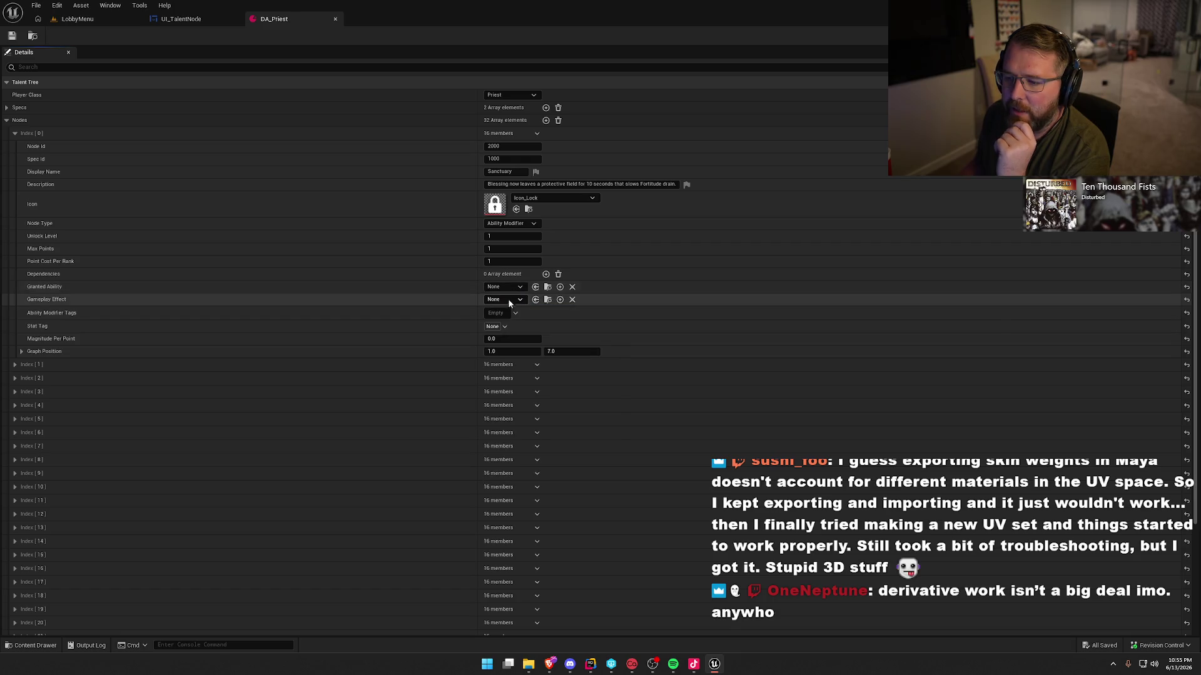
{"action": "left_click", "coordinate": [507, 299]}
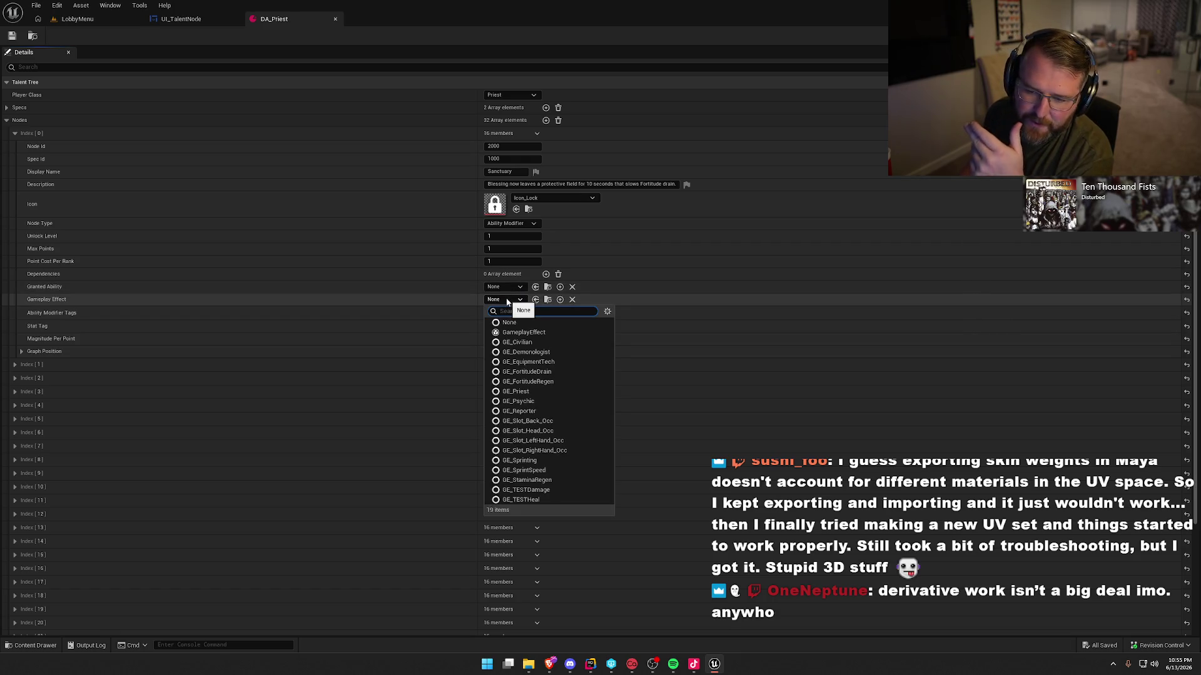
{"action": "left_click", "coordinate": [508, 301]}
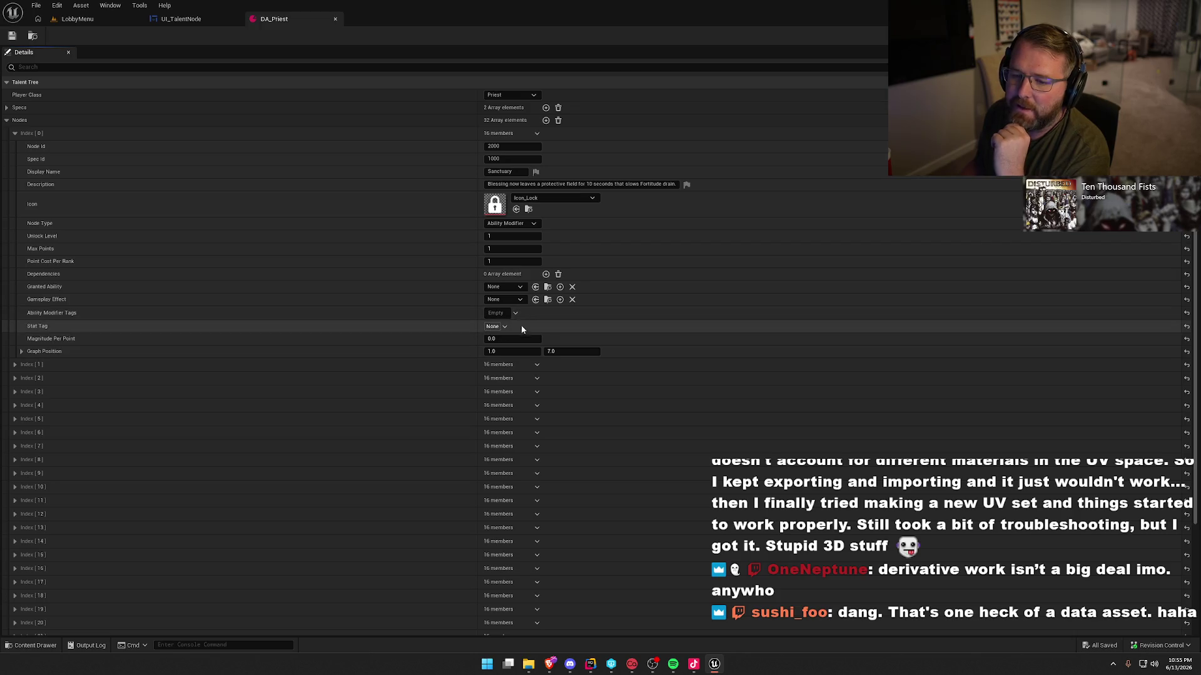
{"action": "left_click", "coordinate": [493, 327]}
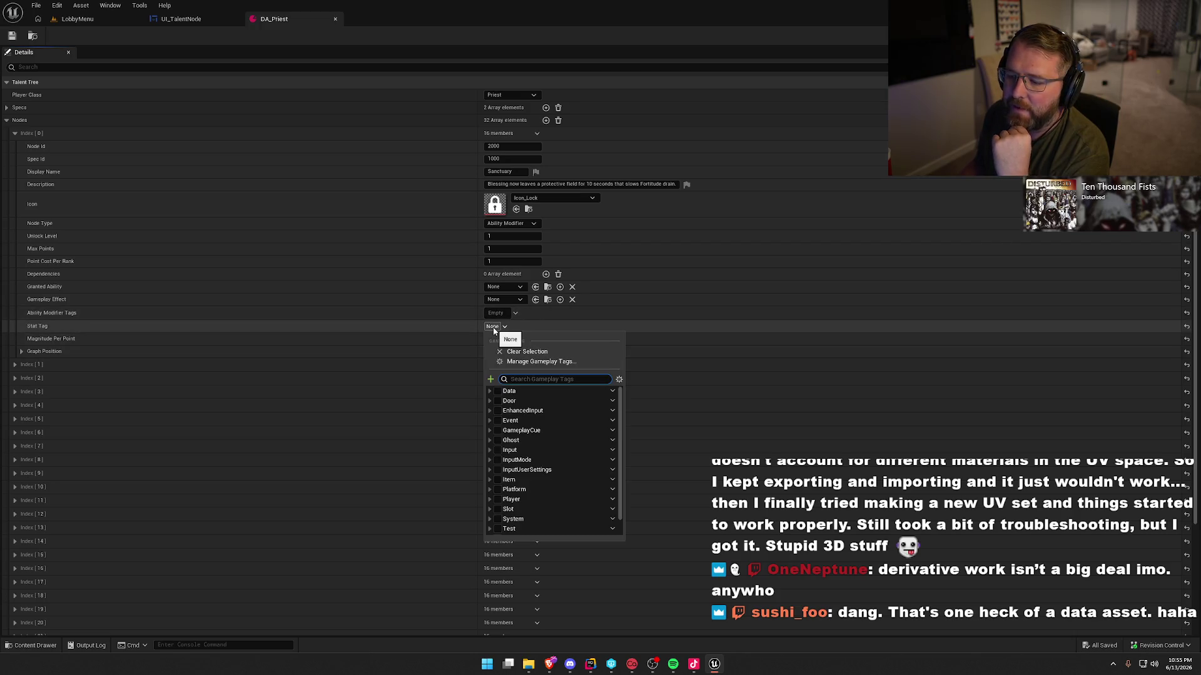
{"action": "left_click", "coordinate": [493, 327]}
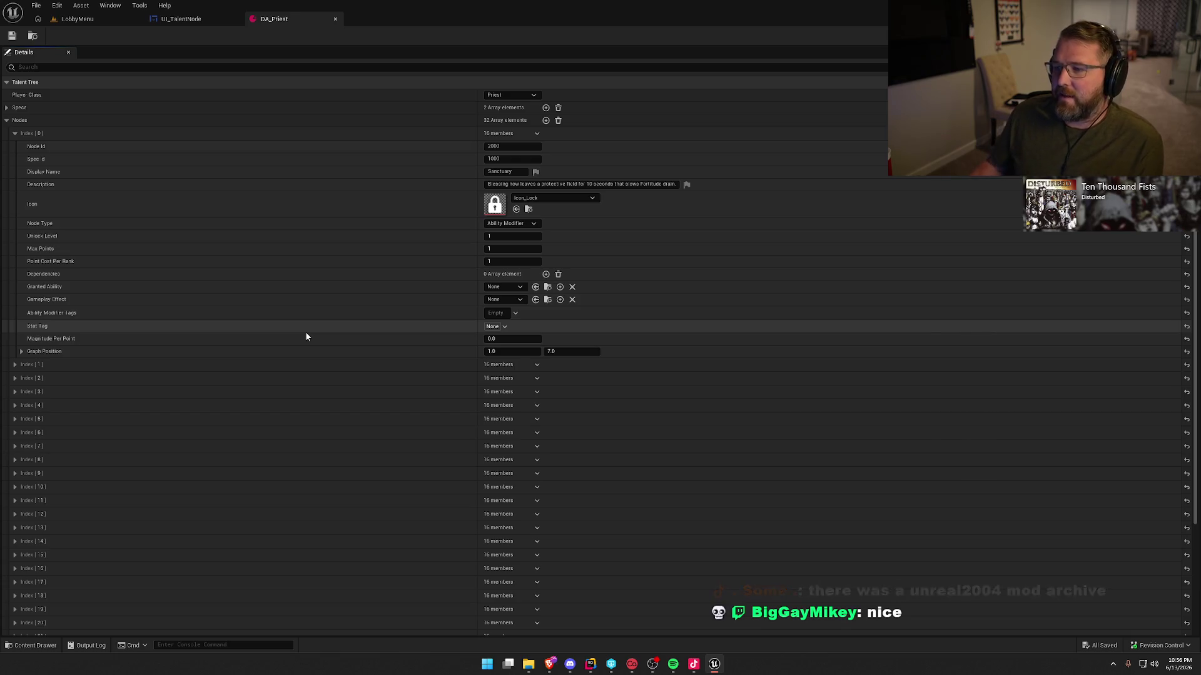
{"action": "left_click", "coordinate": [16, 135]}
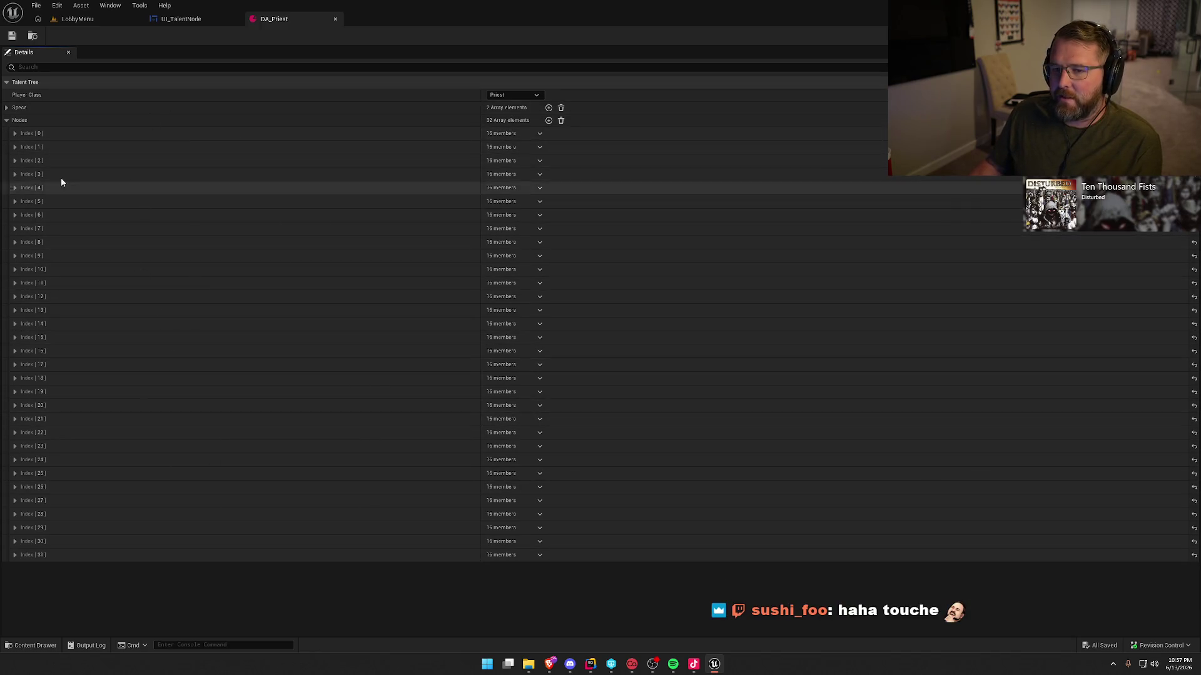
{"action": "left_click", "coordinate": [7, 108]}
{"action": "left_click", "coordinate": [15, 121]}
{"action": "left_click", "coordinate": [15, 172]}
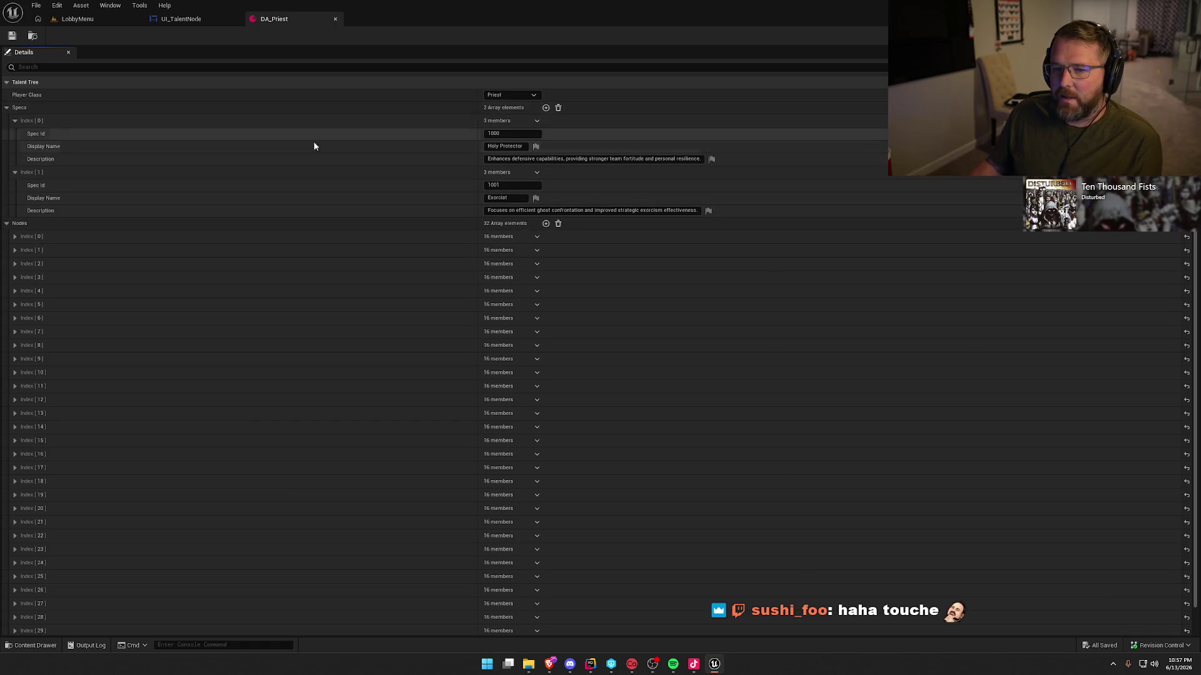
{"action": "left_click", "coordinate": [7, 107]}
{"action": "left_click", "coordinate": [513, 95]}
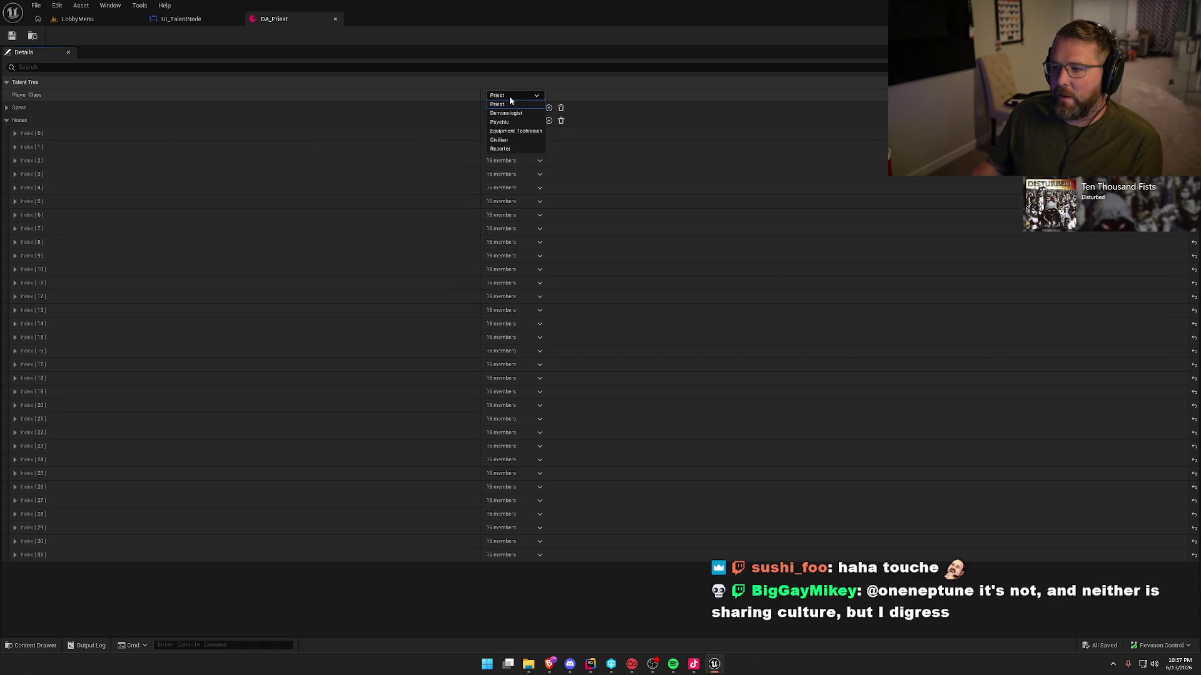
{"action": "left_click", "coordinate": [515, 99]}
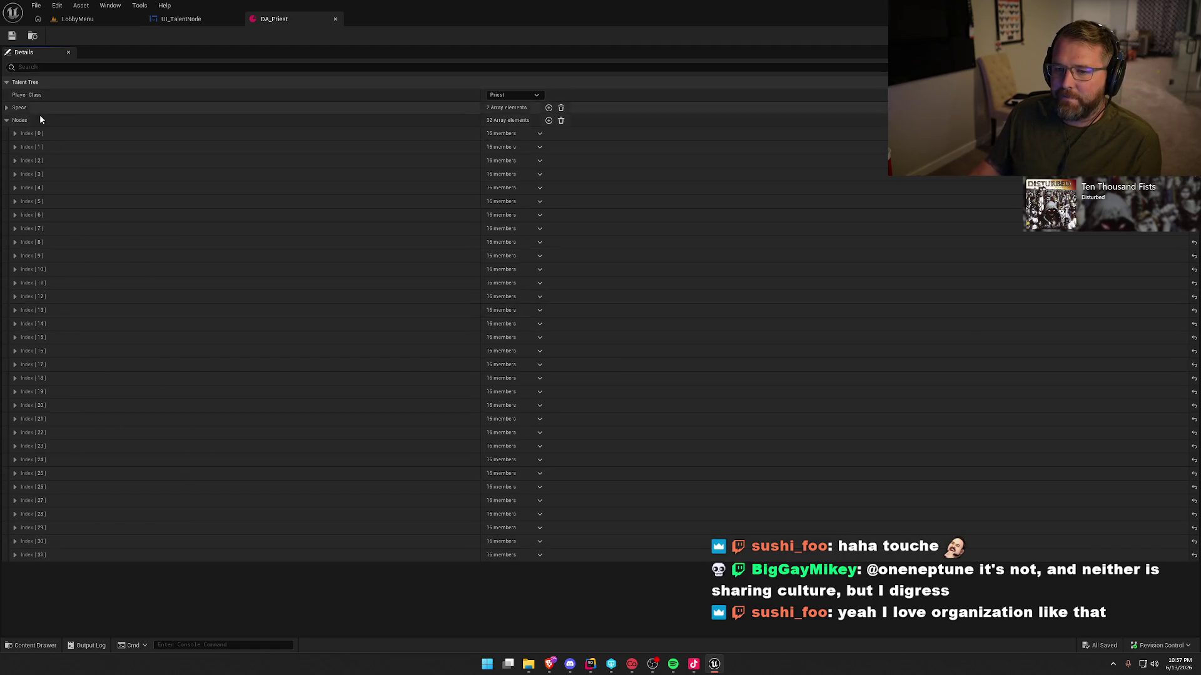
{"action": "left_click", "coordinate": [14, 147]}
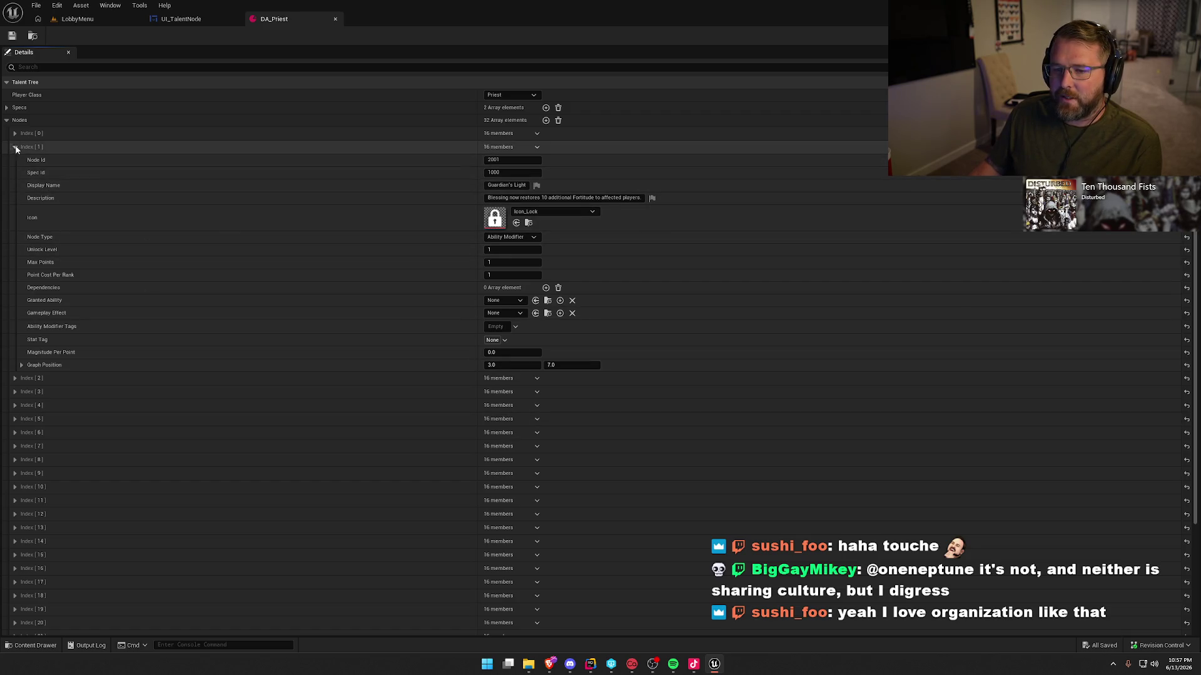
{"action": "left_click", "coordinate": [14, 147]}
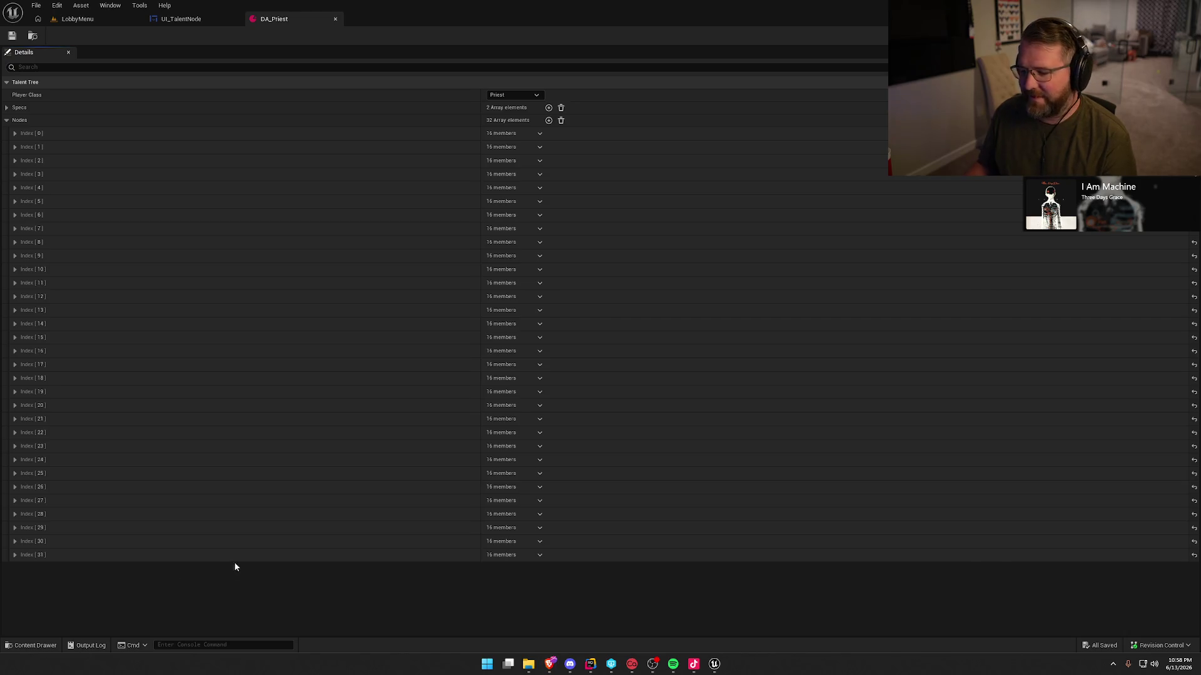
Return to the LobbyMenu level and play it to view the priest talent trees.
{"action": "left_click", "coordinate": [74, 19]}
{"action": "left_click", "coordinate": [180, 19]}
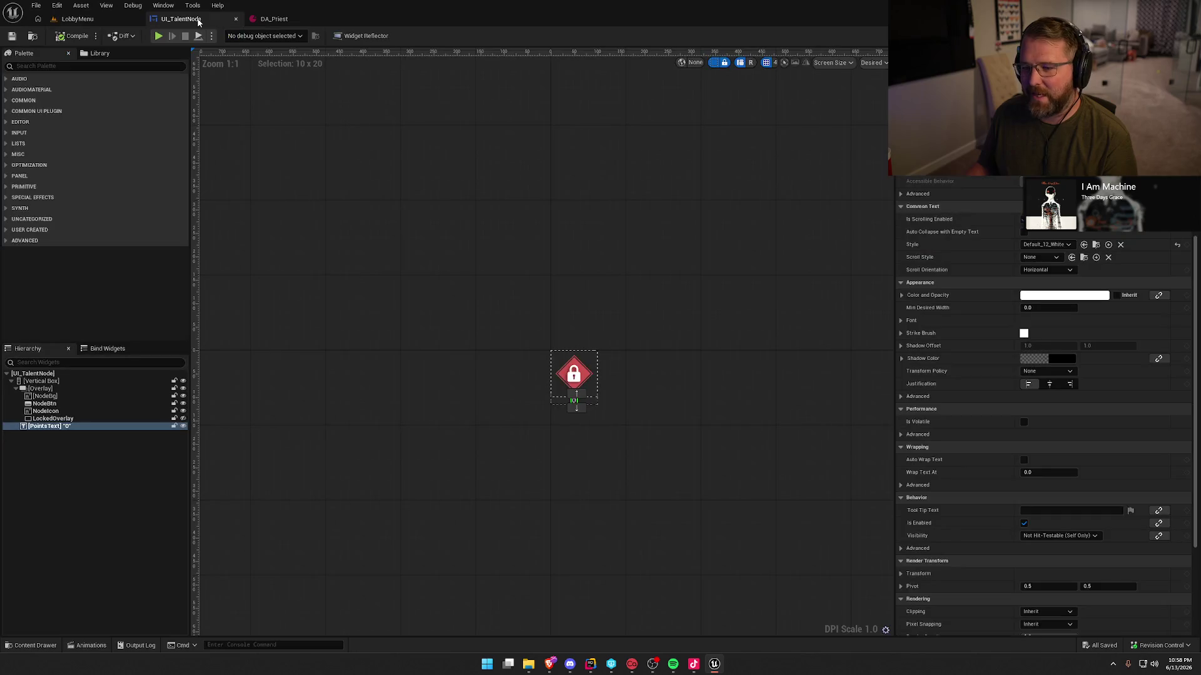
{"action": "left_click", "coordinate": [78, 19]}
{"action": "left_click", "coordinate": [258, 35]}
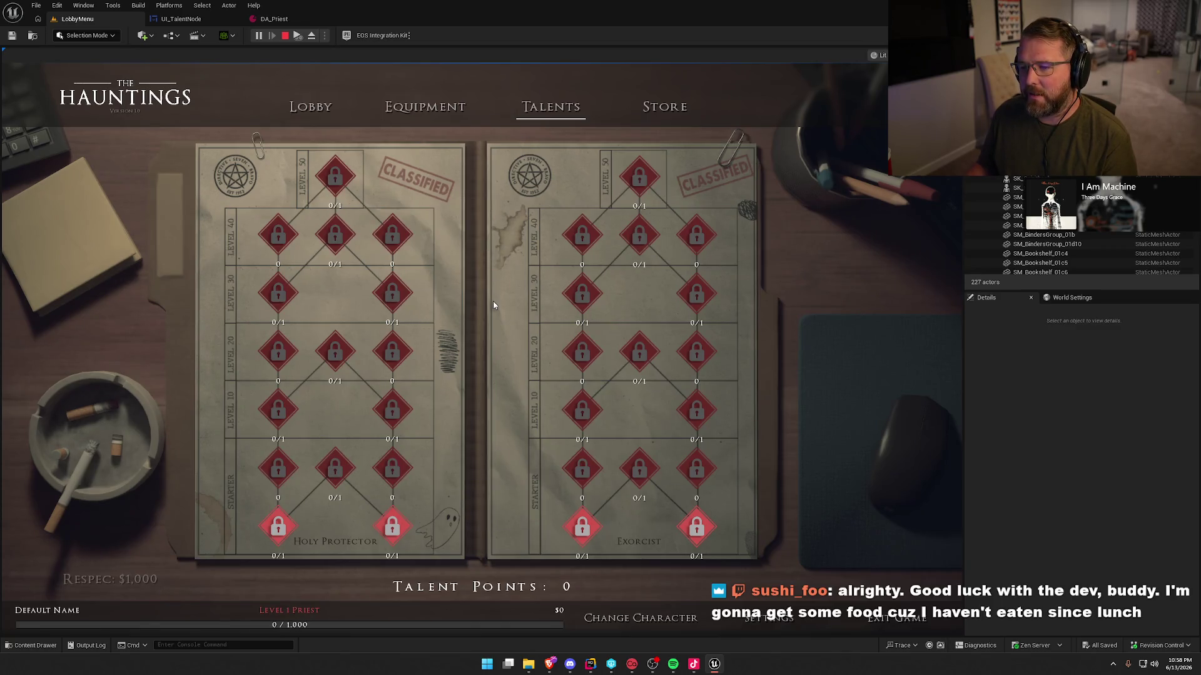
Stop the play session and open the Entry map from the Maps folder.
{"action": "left_click", "coordinate": [285, 35]}
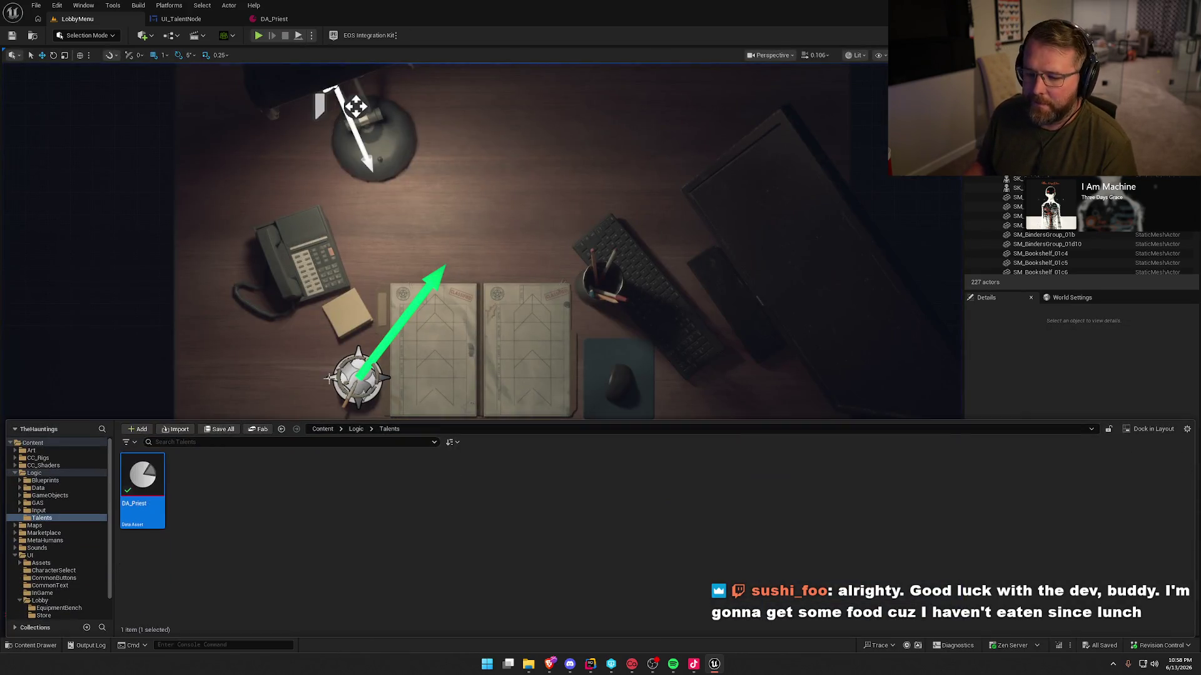
{"action": "left_click", "coordinate": [15, 555]}
{"action": "left_click", "coordinate": [87, 527]}
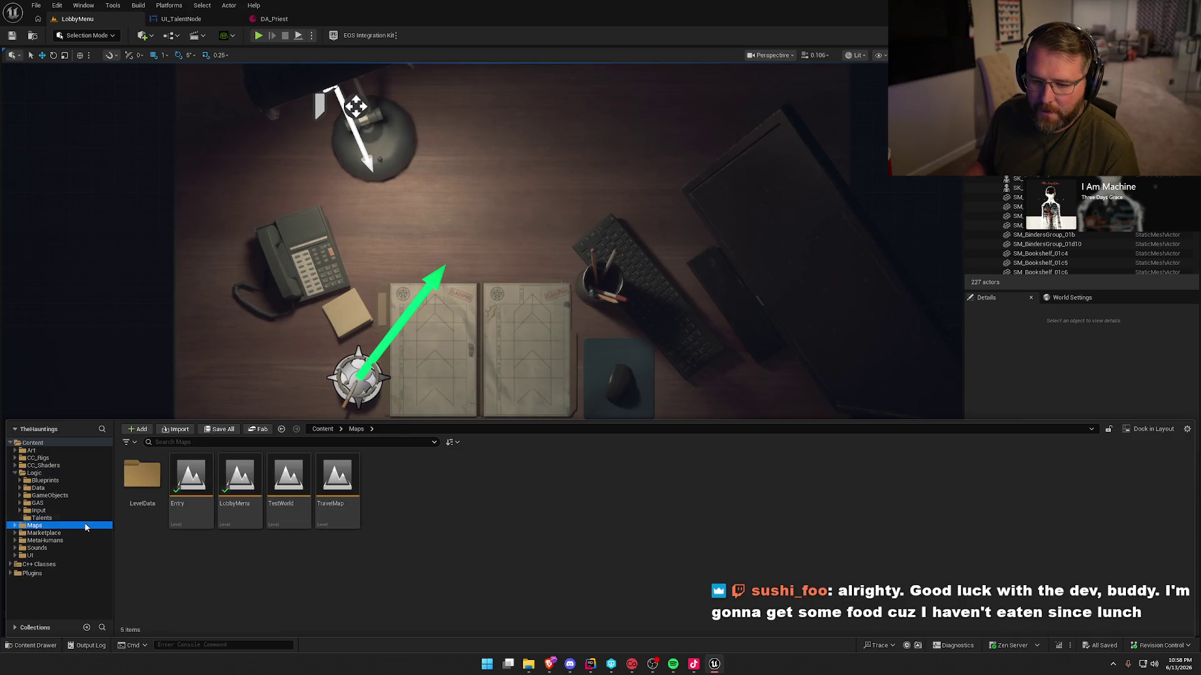
{"action": "double_click", "coordinate": [190, 484]}
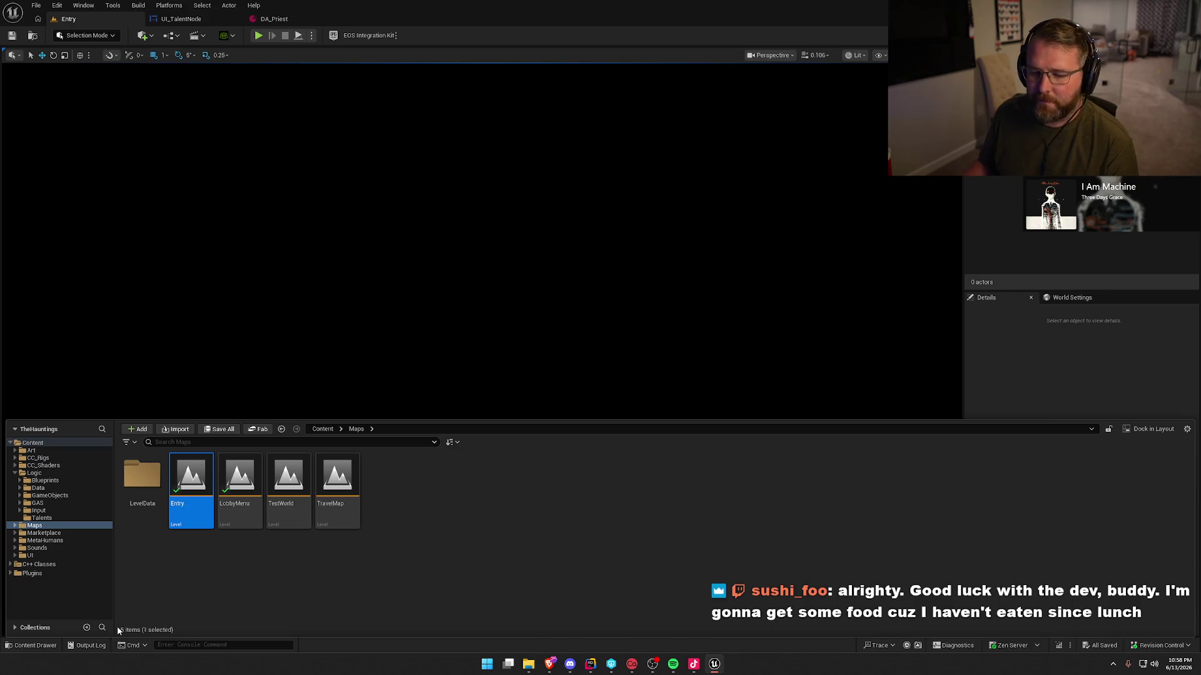
{"action": "left_click", "coordinate": [570, 664]}
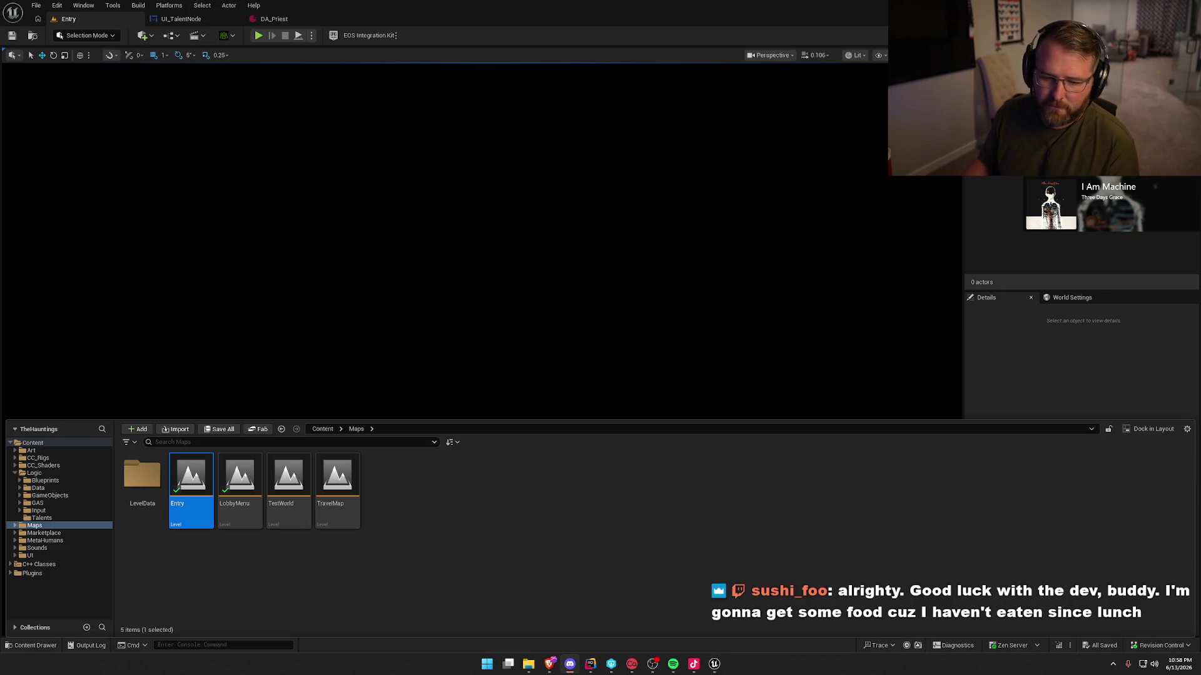
Test-play the Entry level, save it, and show the Play options' Net Mode choices.
{"action": "left_click", "coordinate": [258, 35]}
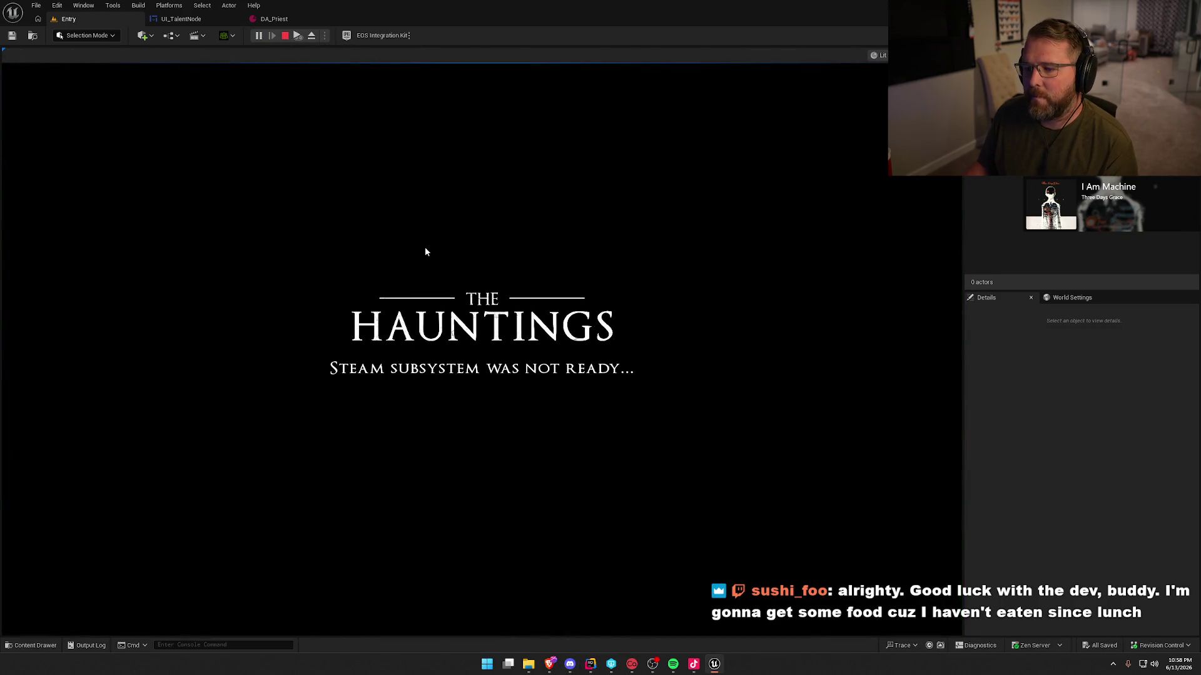
{"action": "key", "text": "Escape"}
{"action": "left_click", "coordinate": [169, 35]}
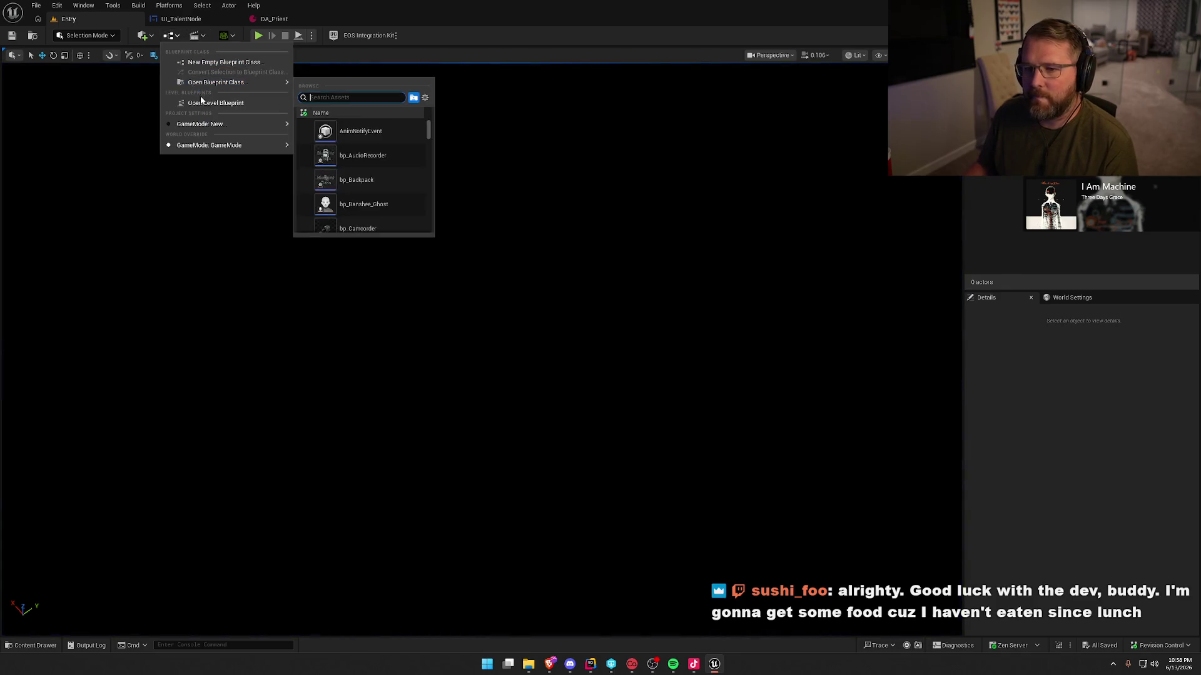
{"action": "left_click", "coordinate": [259, 232]}
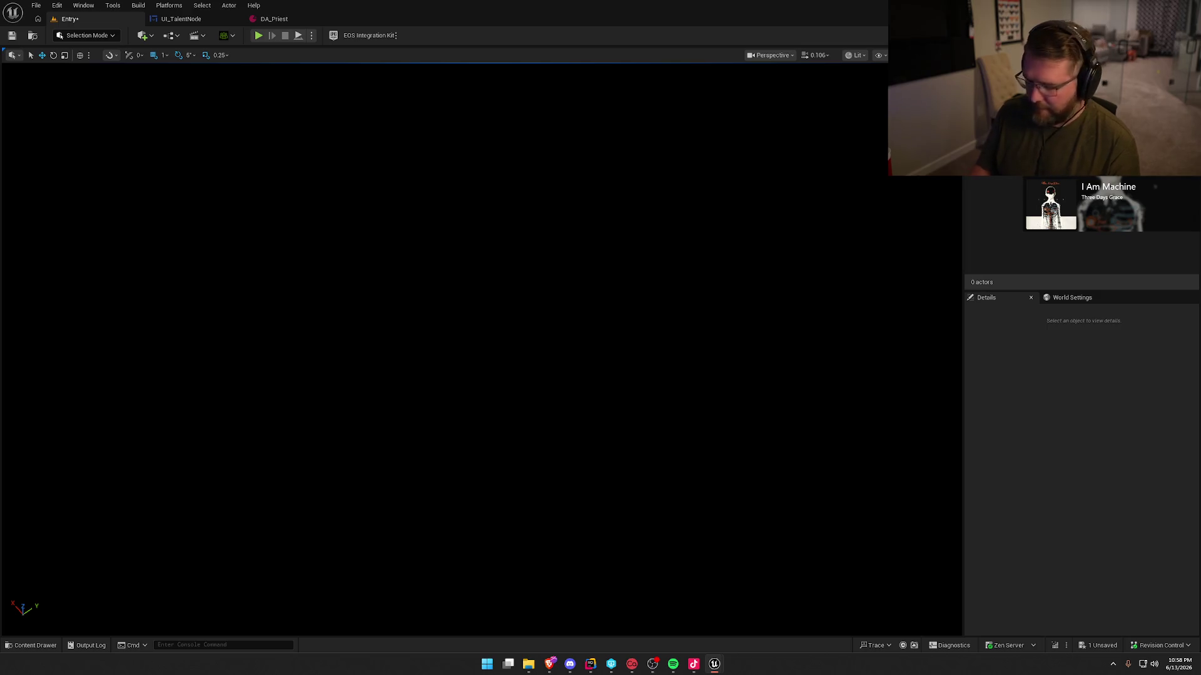
{"action": "key", "text": "ctrl+s"}
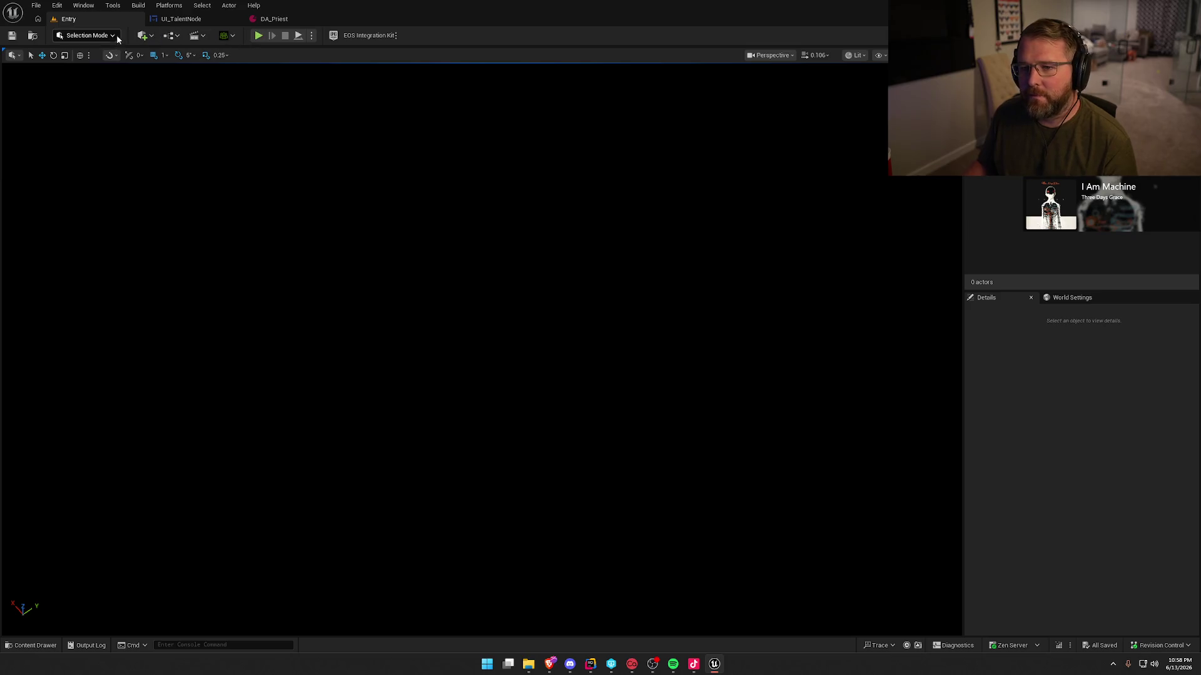
{"action": "left_click", "coordinate": [311, 36]}
{"action": "mouse_move", "coordinate": [410, 226]}
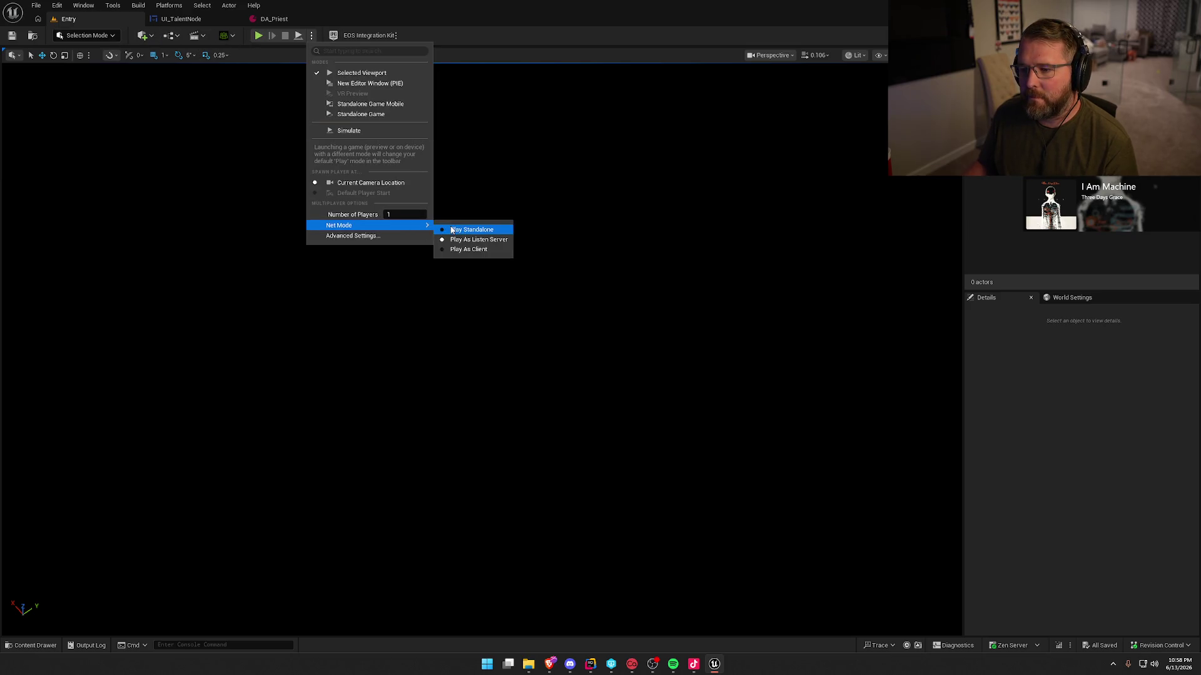
Launch the game as Standalone Game and start creating a new character.
{"action": "left_click", "coordinate": [360, 114]}
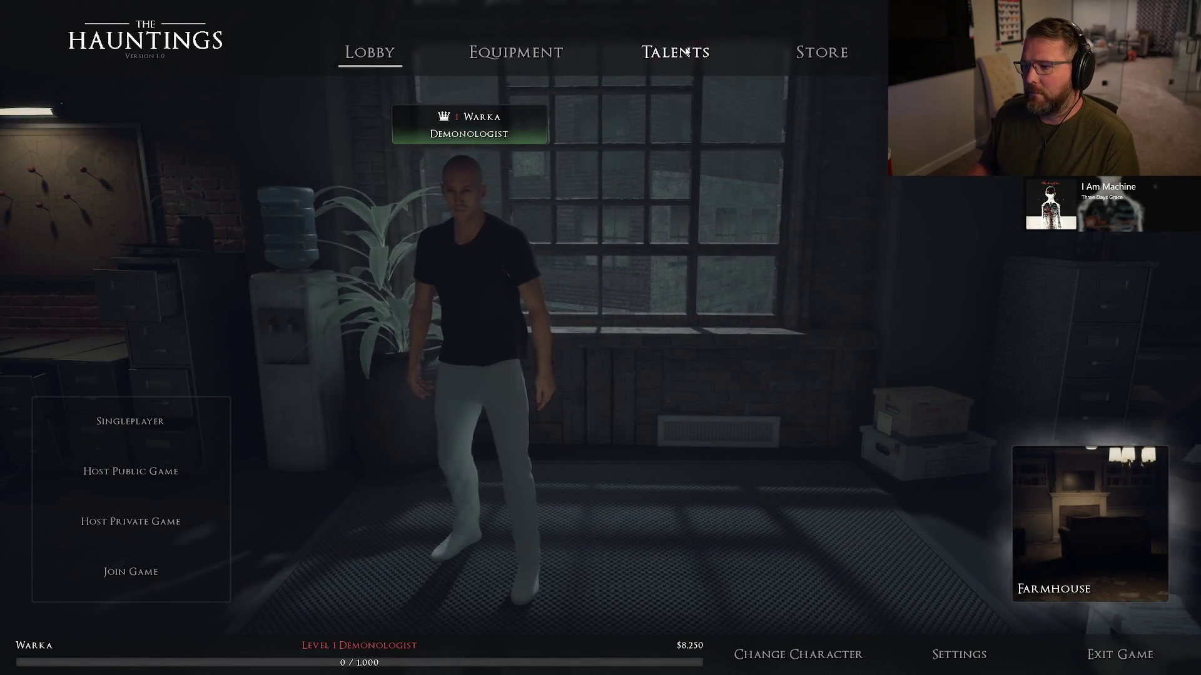
{"action": "left_click", "coordinate": [674, 53]}
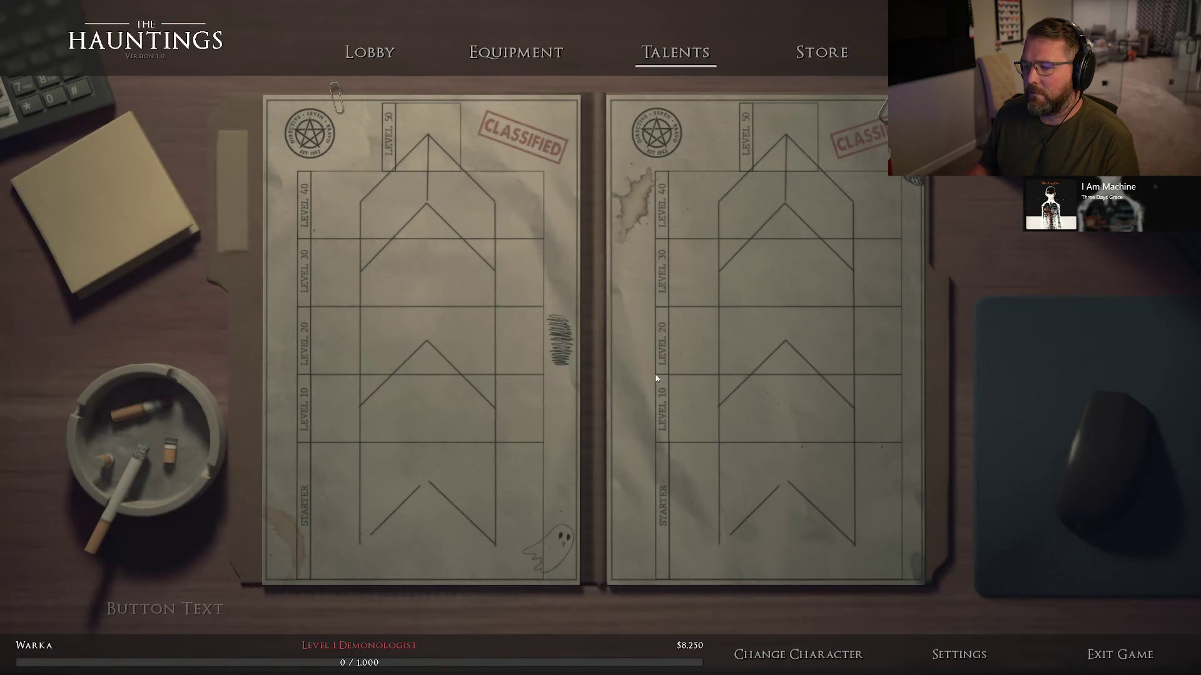
{"action": "left_click", "coordinate": [742, 661]}
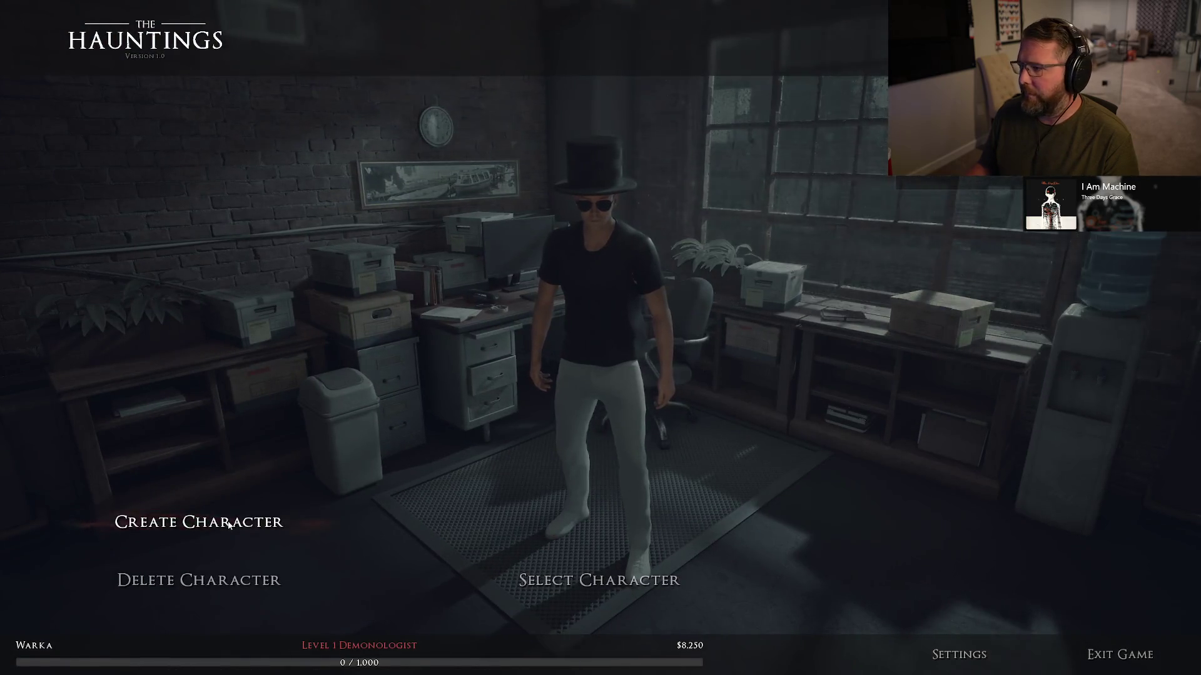
{"action": "left_click", "coordinate": [227, 524]}
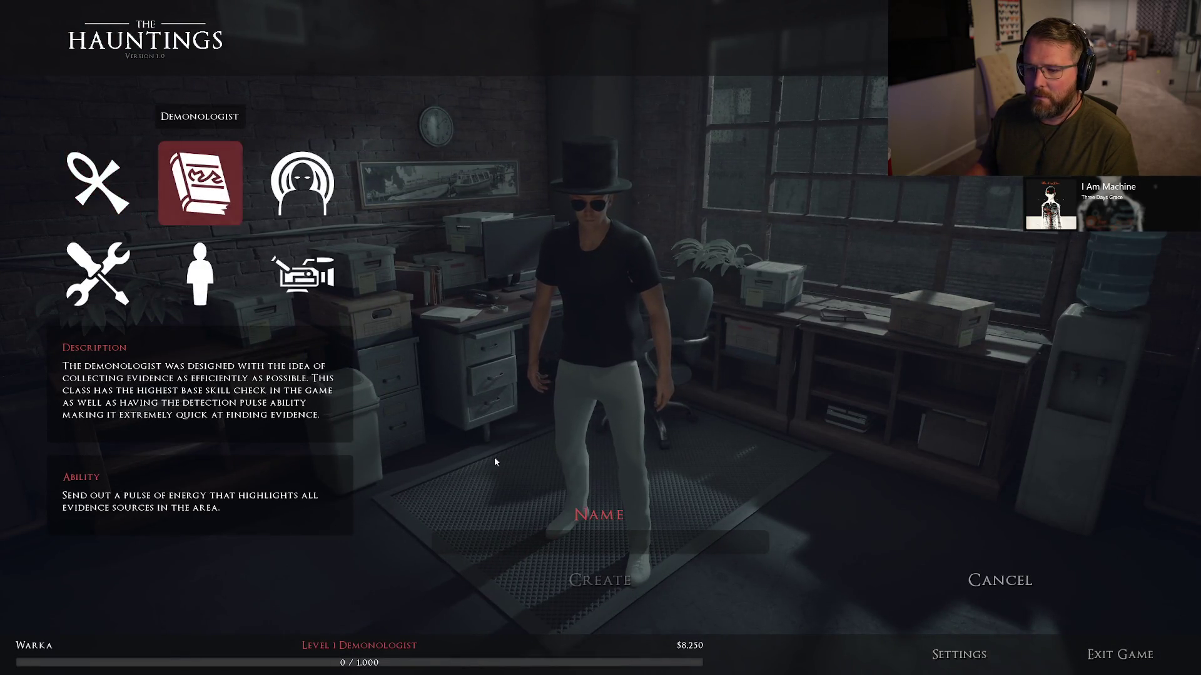
Create a Priest character named 'Bonk' and open its Talents page.
{"action": "left_click", "coordinate": [441, 541]}
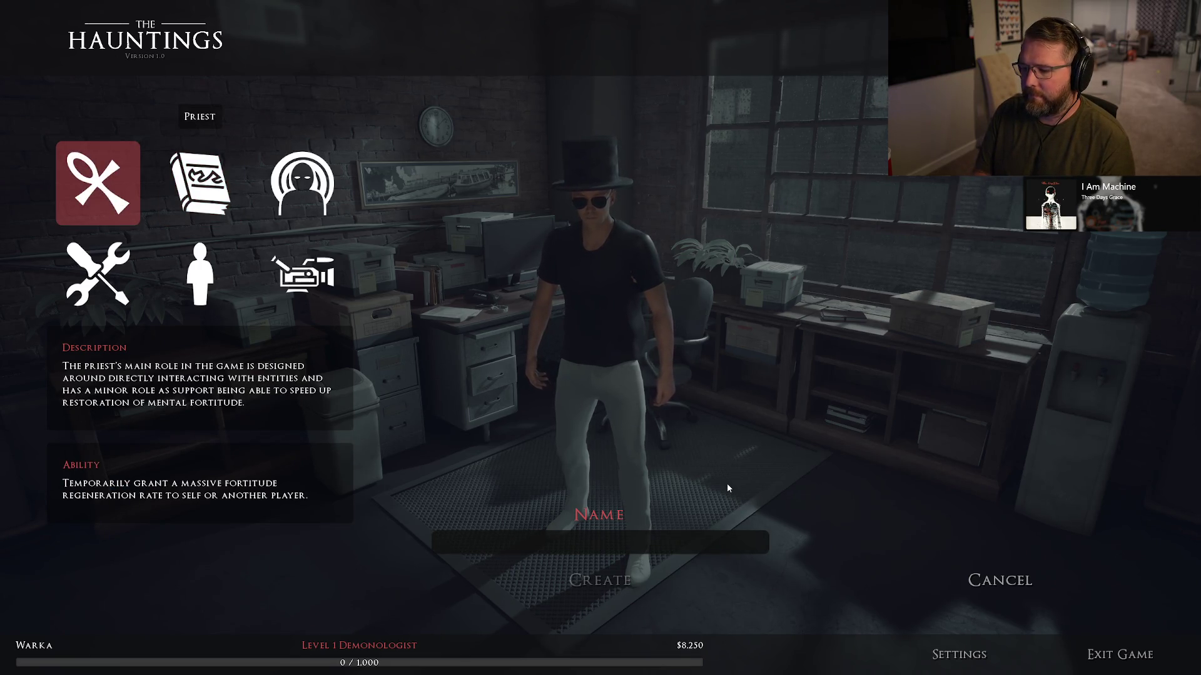
{"action": "type", "text": "Bong"}
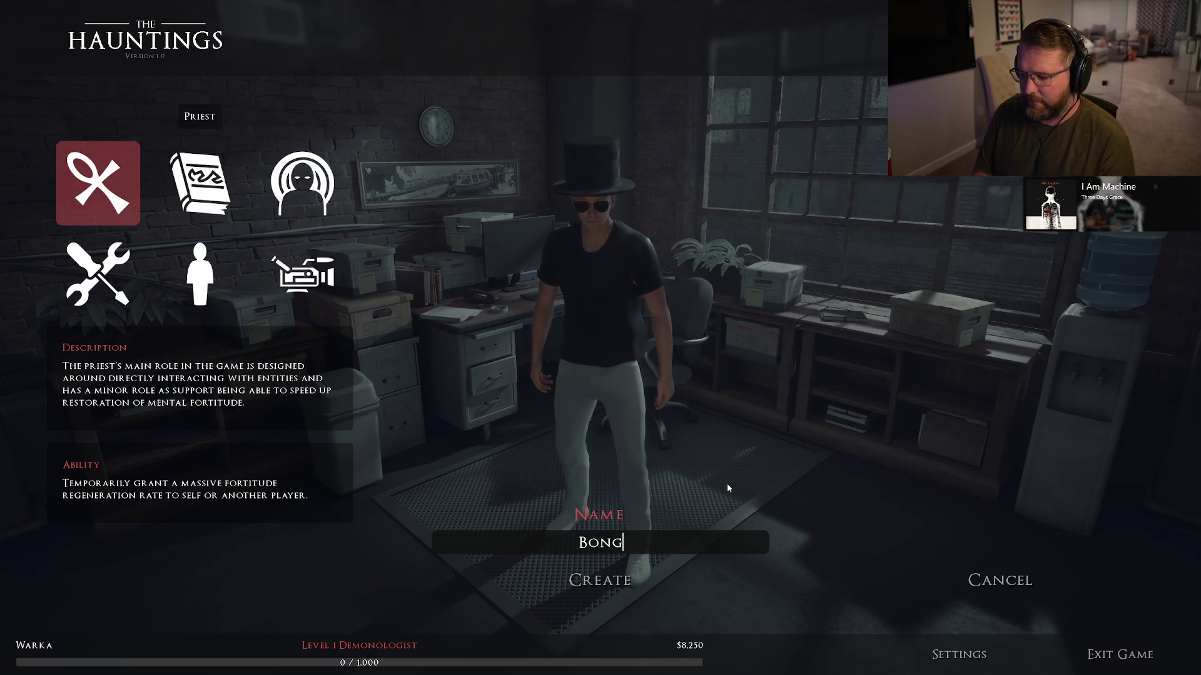
{"action": "key", "text": "BackSpace"}
{"action": "type", "text": "k"}
{"action": "left_click", "coordinate": [618, 582]}
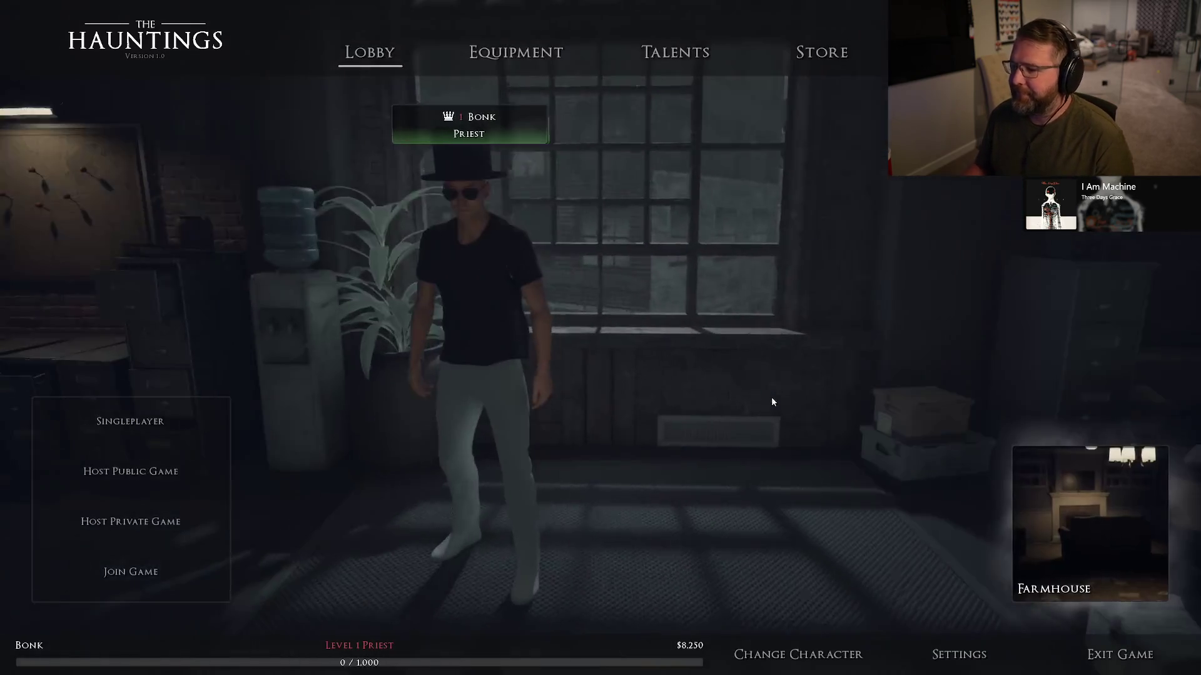
{"action": "left_click", "coordinate": [684, 63]}
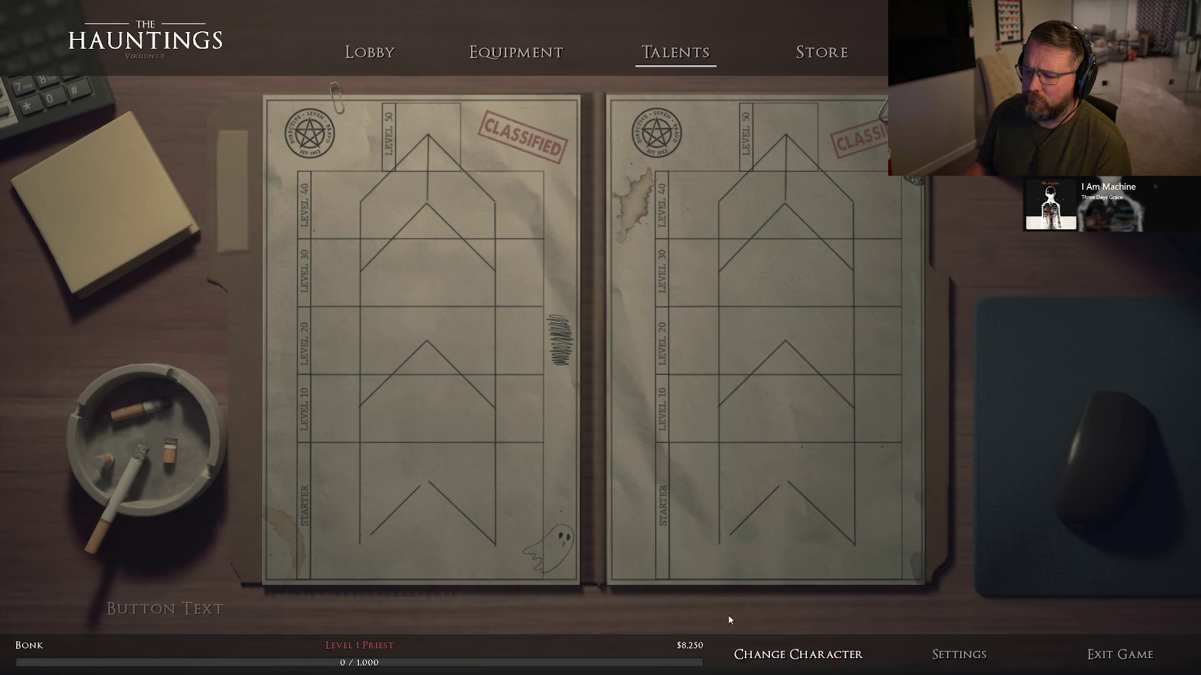
Exit and relaunch the standalone game, then view the Priest's Talents page.
{"action": "left_click", "coordinate": [1065, 641]}
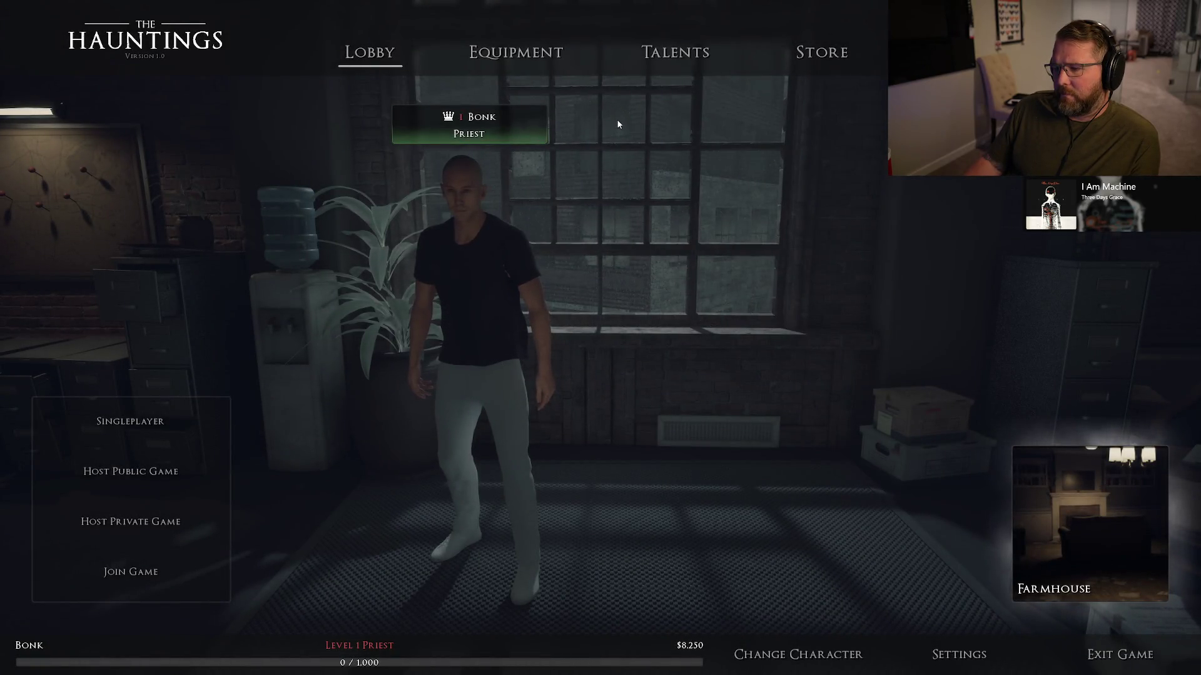
{"action": "left_click", "coordinate": [676, 52]}
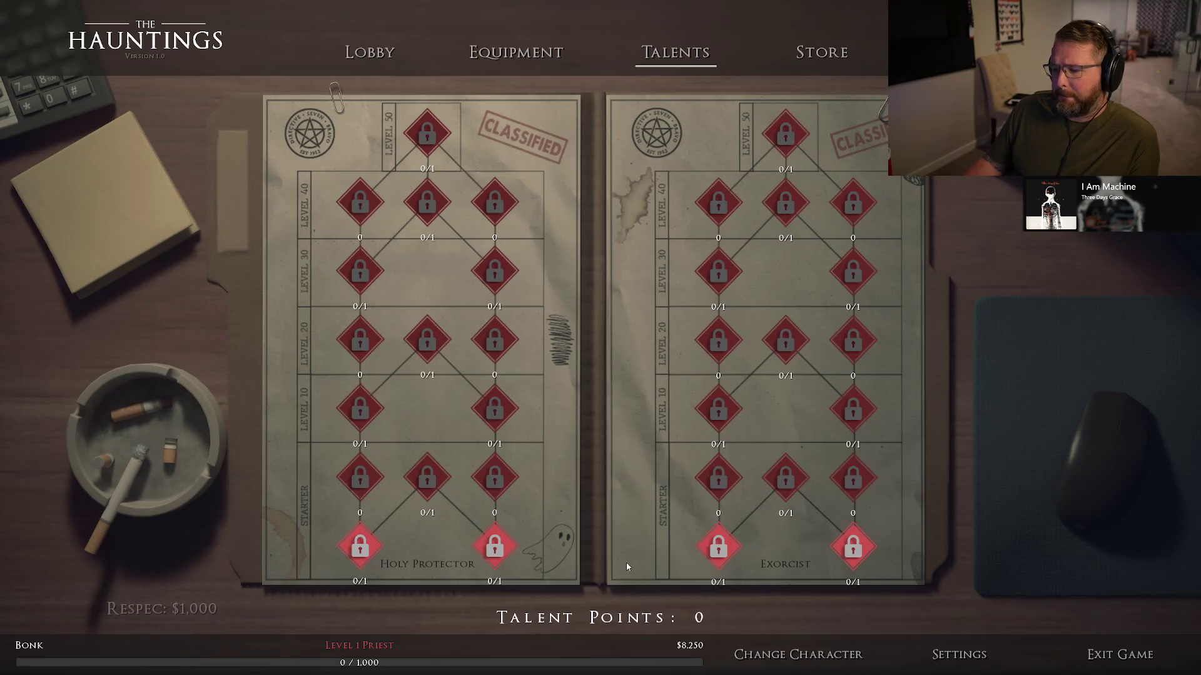
Run the AddTalentPoints 50 cheat from the developer console.
{"action": "key", "text": "grave"}
{"action": "key", "text": "Up"}
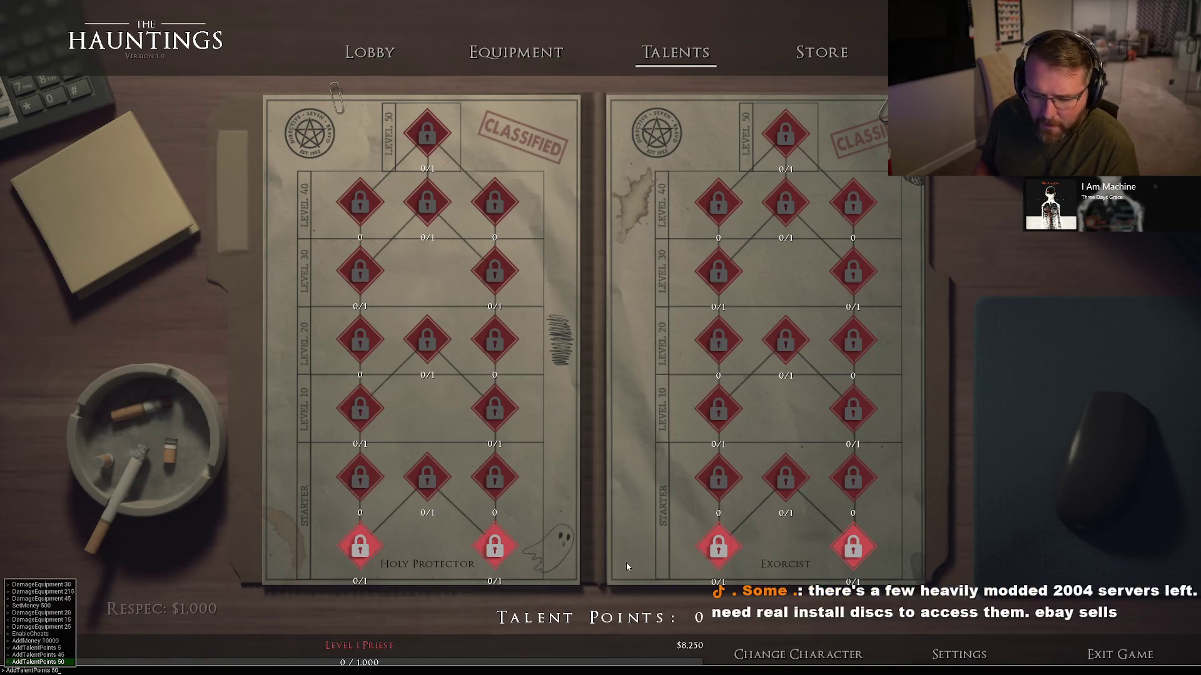
{"action": "key", "text": "Return"}
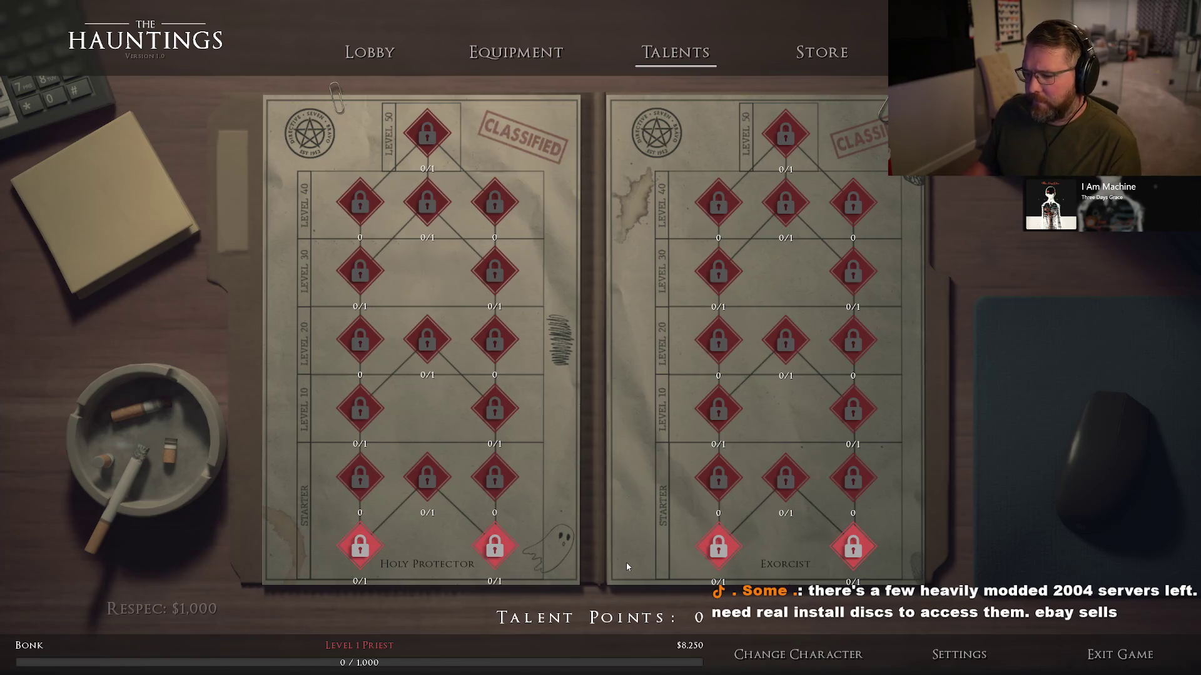
{"action": "key", "text": "grave"}
{"action": "key", "text": "Up"}
{"action": "key", "text": "Up"}
{"action": "key", "text": "Up"}
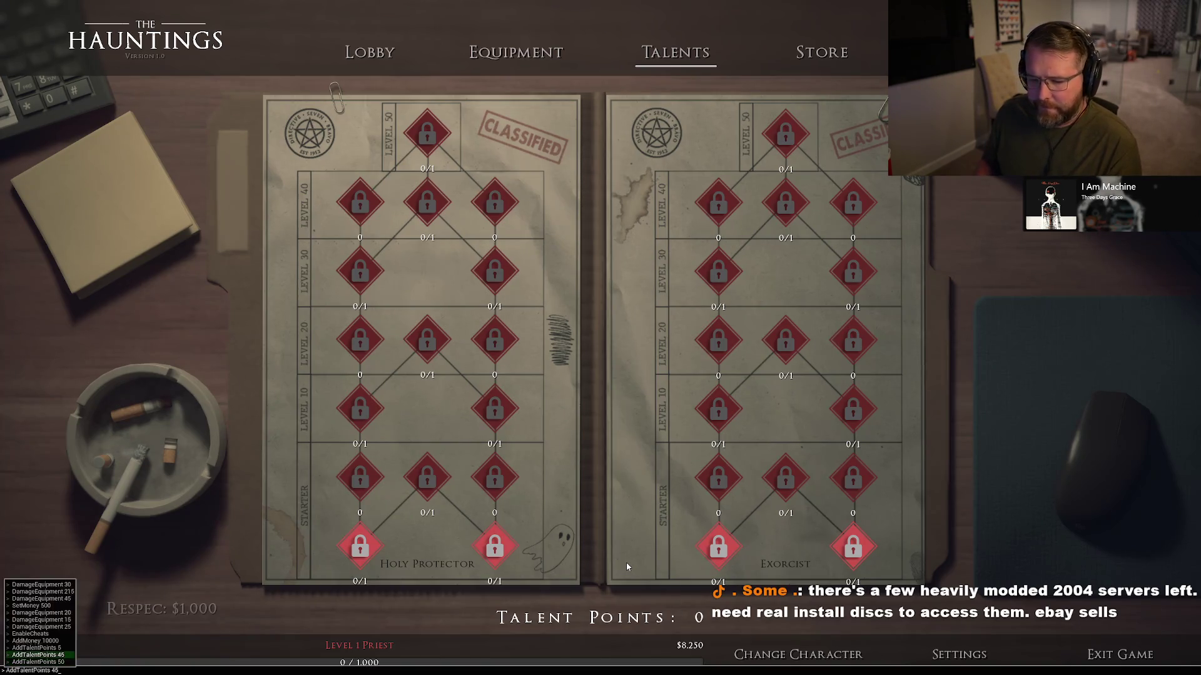
{"action": "key", "text": "Up"}
{"action": "key", "text": "Return"}
{"action": "key", "text": "grave"}
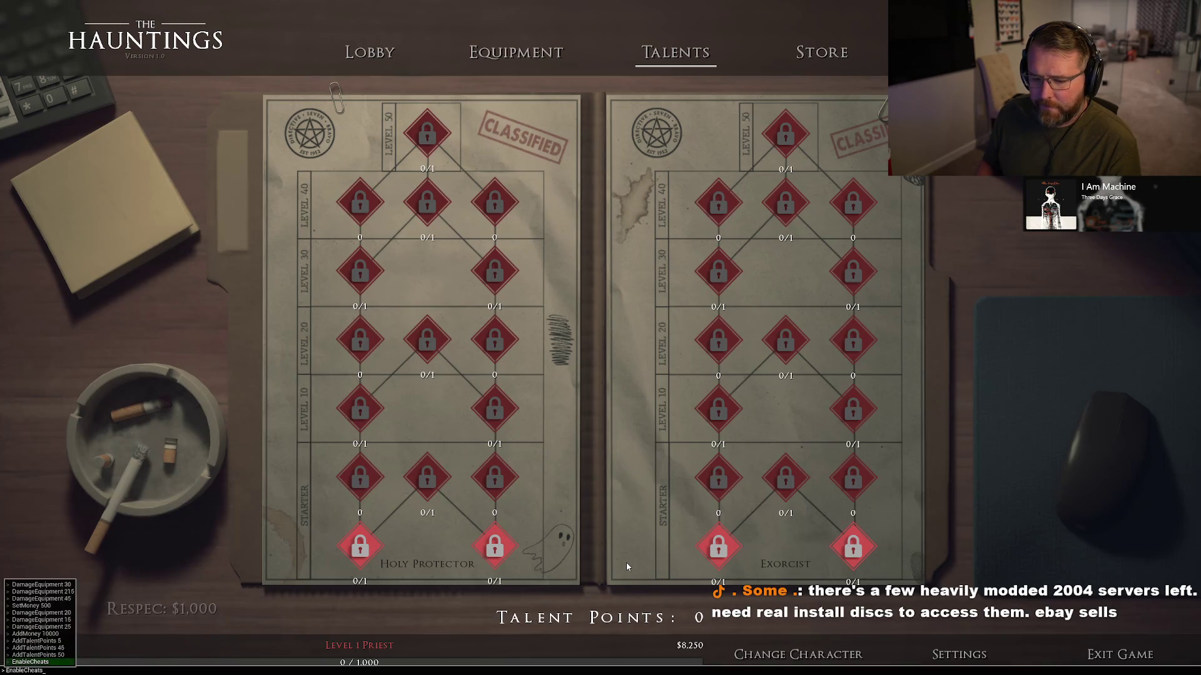
{"action": "key", "text": "Up"}
{"action": "key", "text": "Return"}
{"action": "key", "text": "Return"}
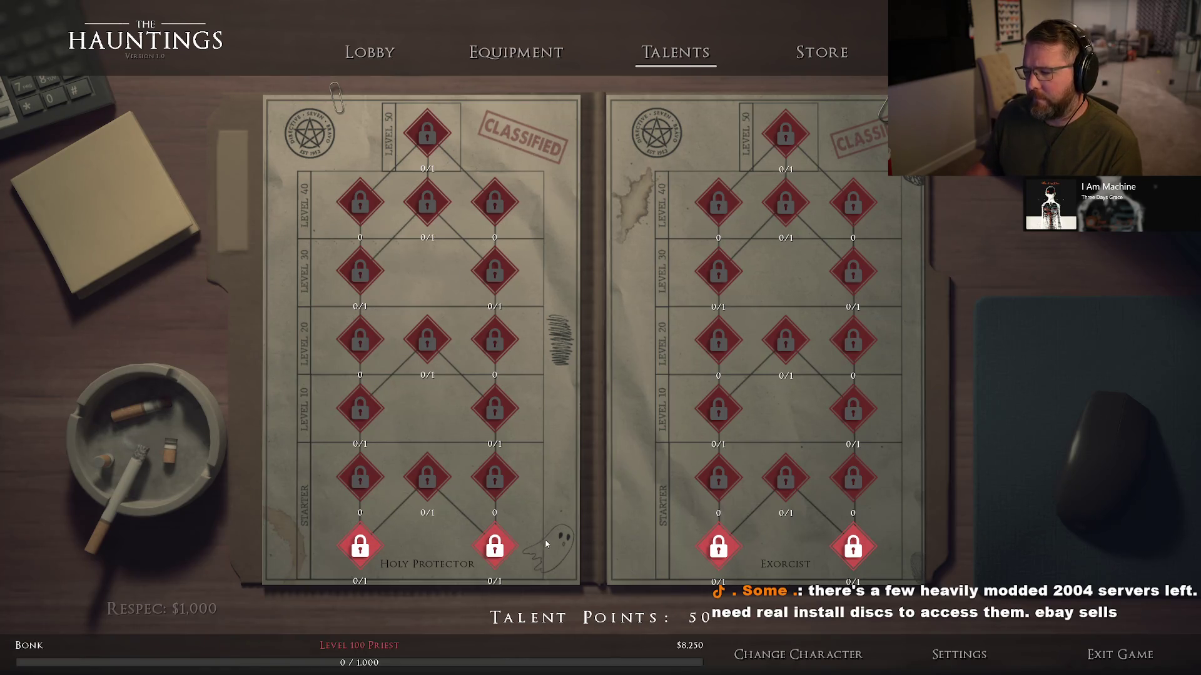
Buy the Holy Protector starter through Level 20 talents in both columns.
{"action": "left_click", "coordinate": [495, 548]}
{"action": "left_click", "coordinate": [495, 479]}
{"action": "left_click", "coordinate": [495, 410]}
{"action": "left_click", "coordinate": [495, 347]}
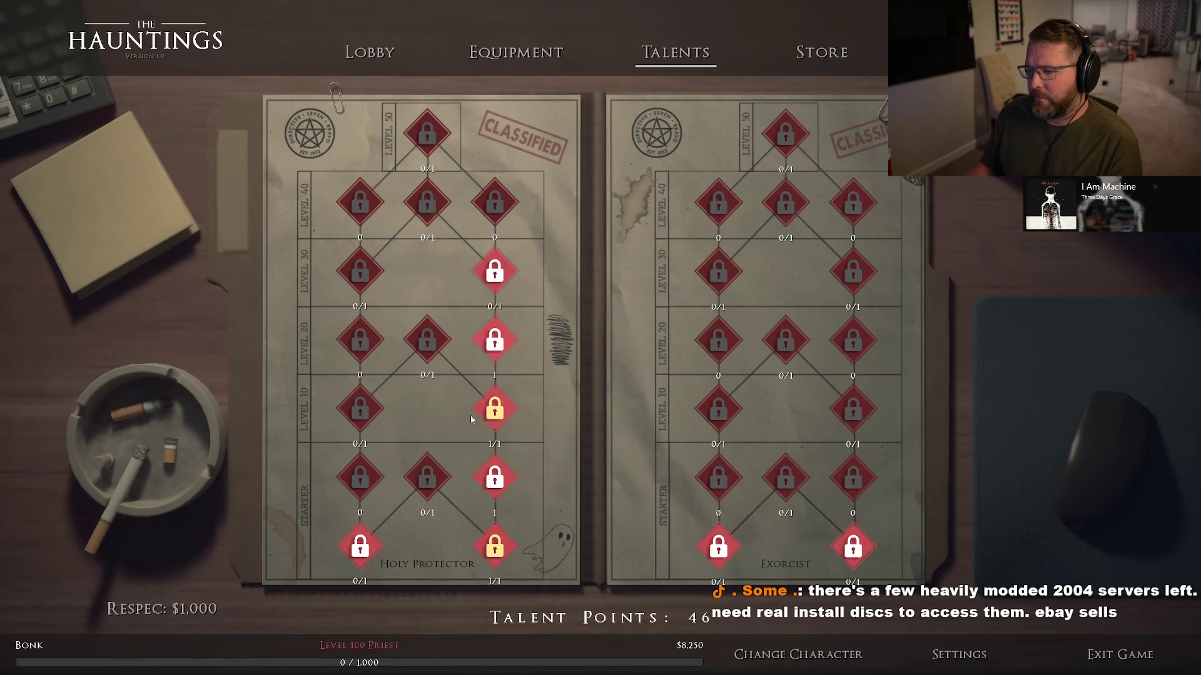
{"action": "left_click", "coordinate": [360, 549]}
{"action": "left_click", "coordinate": [361, 478]}
{"action": "left_click", "coordinate": [360, 410]}
{"action": "left_click", "coordinate": [360, 340]}
Buy the Level 30, 40 and 50 Holy Protector talents, then quit the game.
{"action": "left_click", "coordinate": [361, 272]}
{"action": "left_click", "coordinate": [360, 203]}
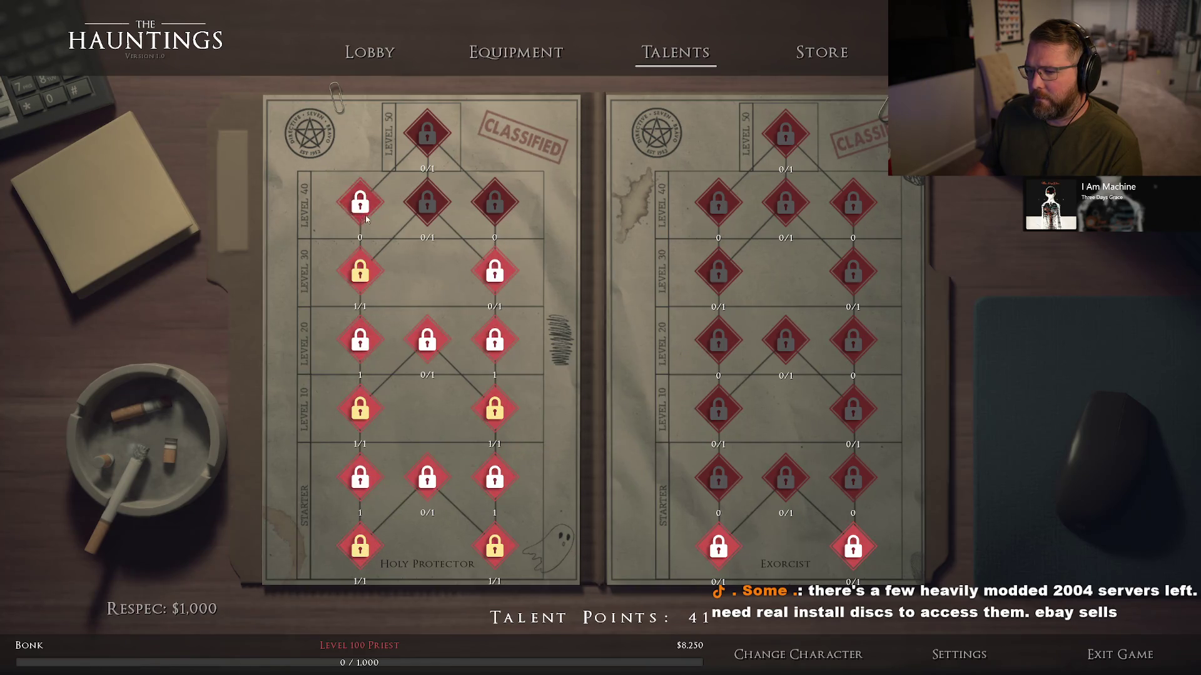
{"action": "left_click", "coordinate": [495, 273]}
{"action": "left_click", "coordinate": [495, 202]}
{"action": "left_click", "coordinate": [427, 202]}
{"action": "left_click", "coordinate": [427, 133]}
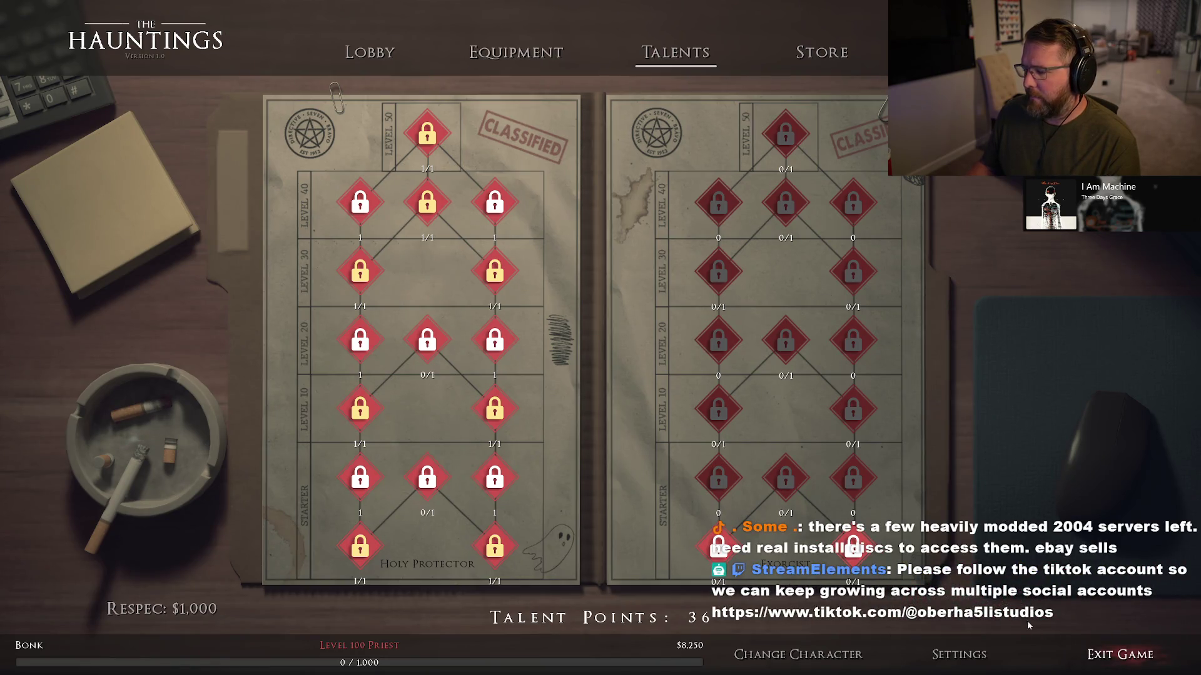
{"action": "left_click", "coordinate": [1119, 654]}
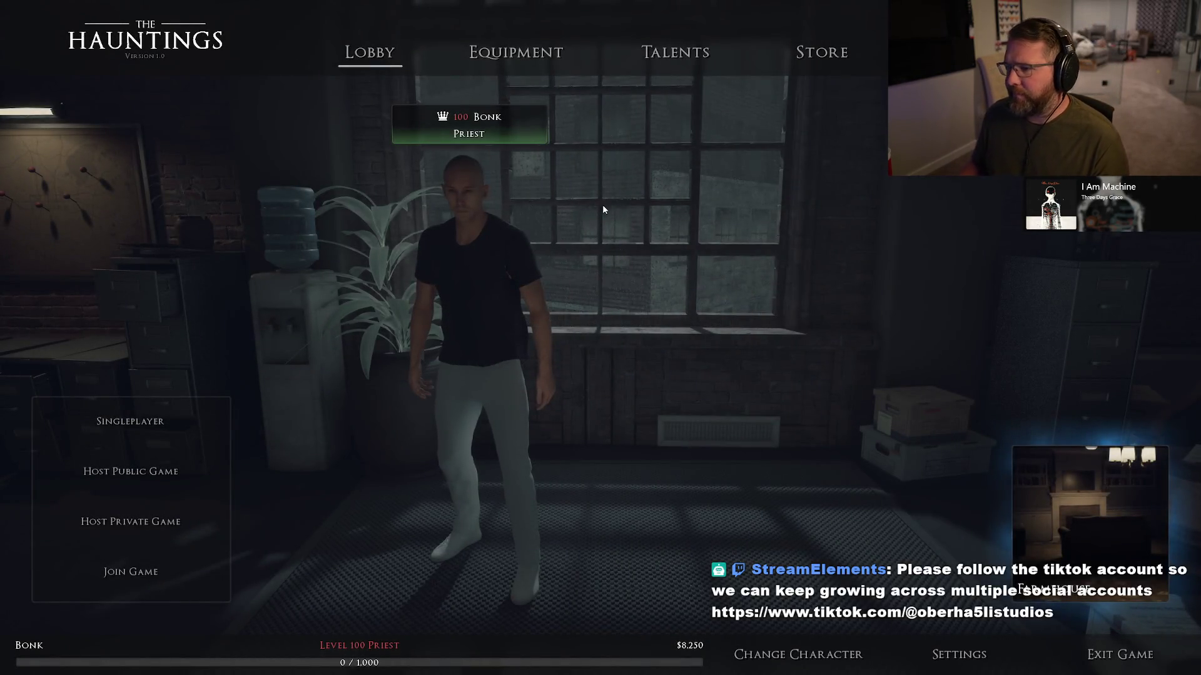
Open Bonk's Talents page showing 50 points and every talent at 0/1.
{"action": "left_click", "coordinate": [683, 60]}
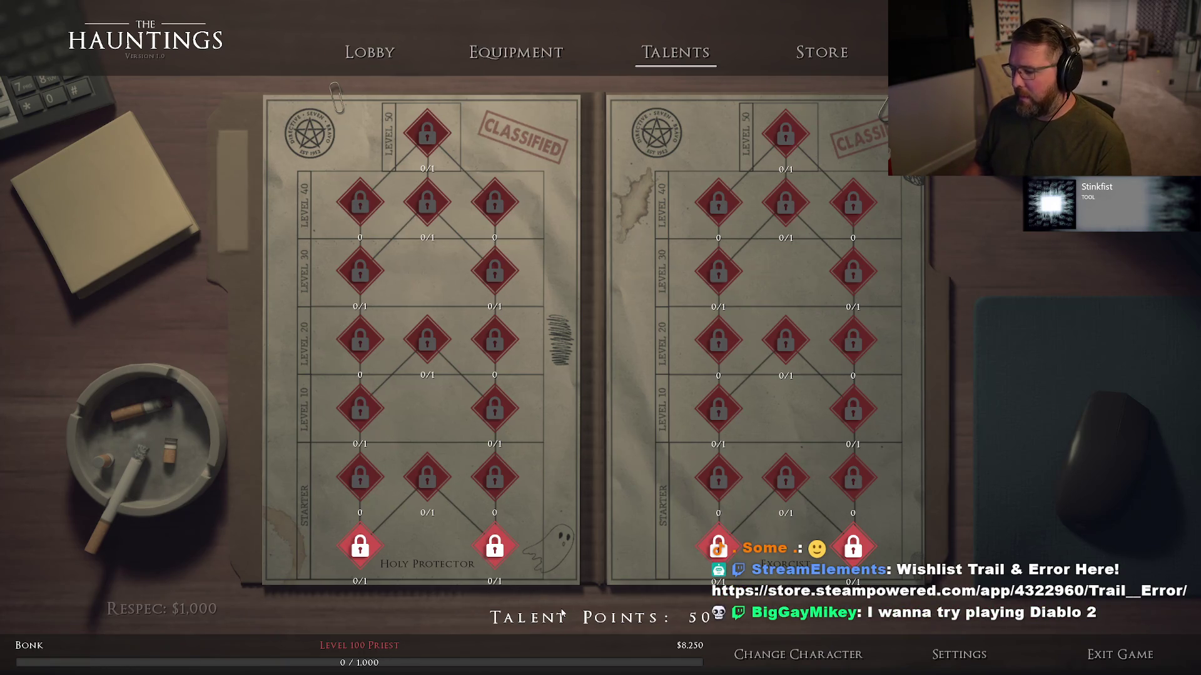
Switch to the Level 1 Demonologist and view its empty talent trees.
{"action": "left_click", "coordinate": [789, 655]}
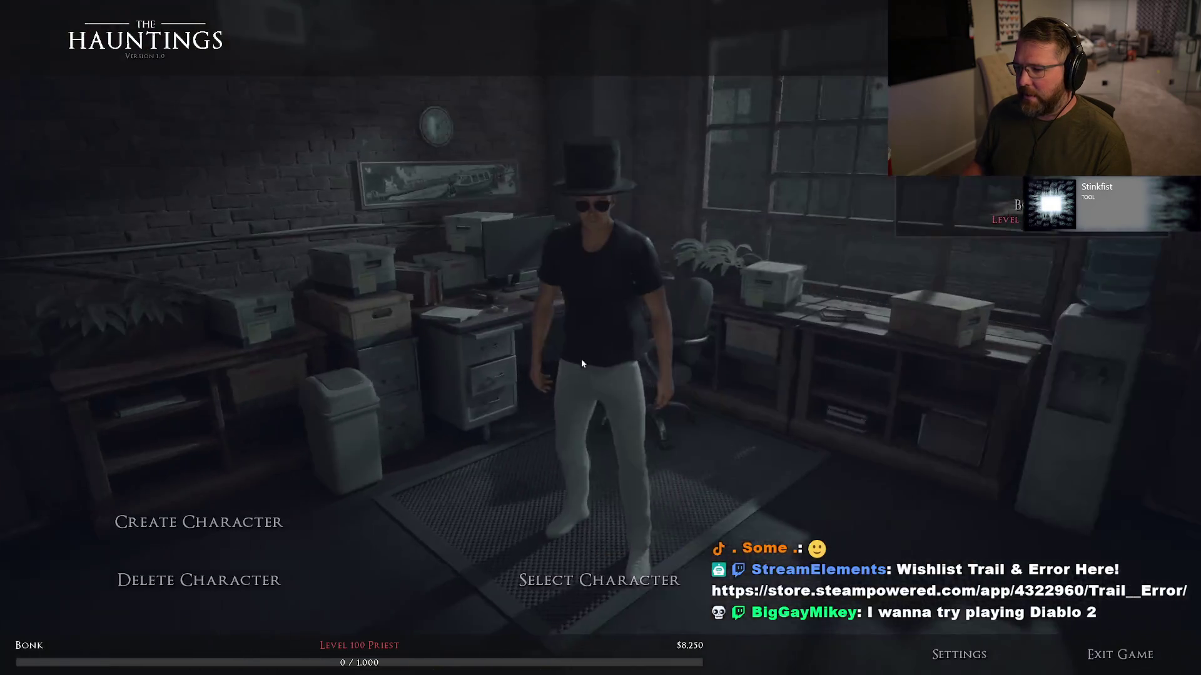
{"action": "left_click", "coordinate": [993, 210]}
{"action": "left_click", "coordinate": [598, 580]}
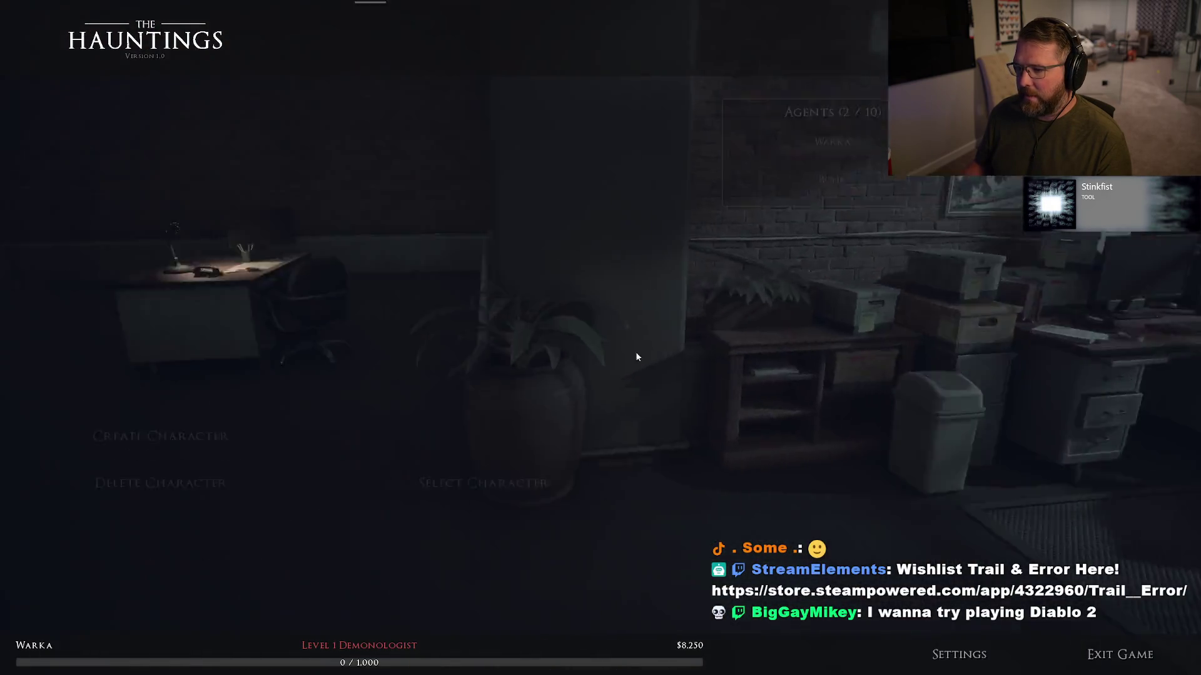
{"action": "left_click", "coordinate": [674, 53]}
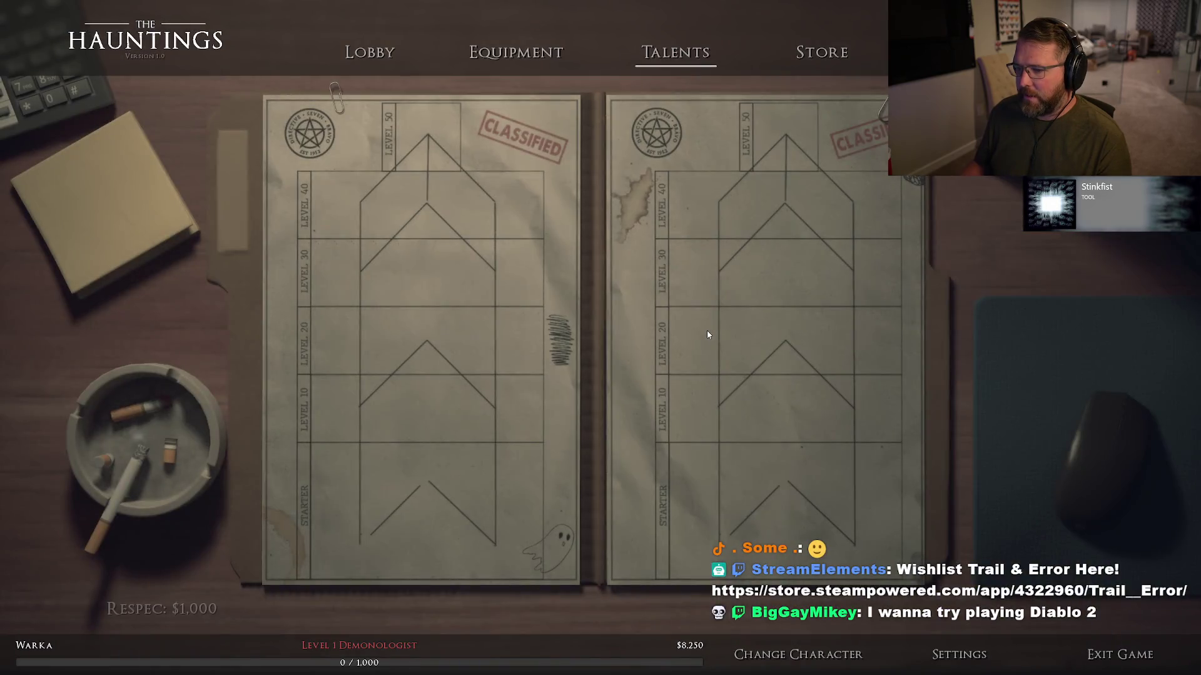
Switch back to the Level 100 Priest and view its talent trees and equipment page.
{"action": "left_click", "coordinate": [798, 654]}
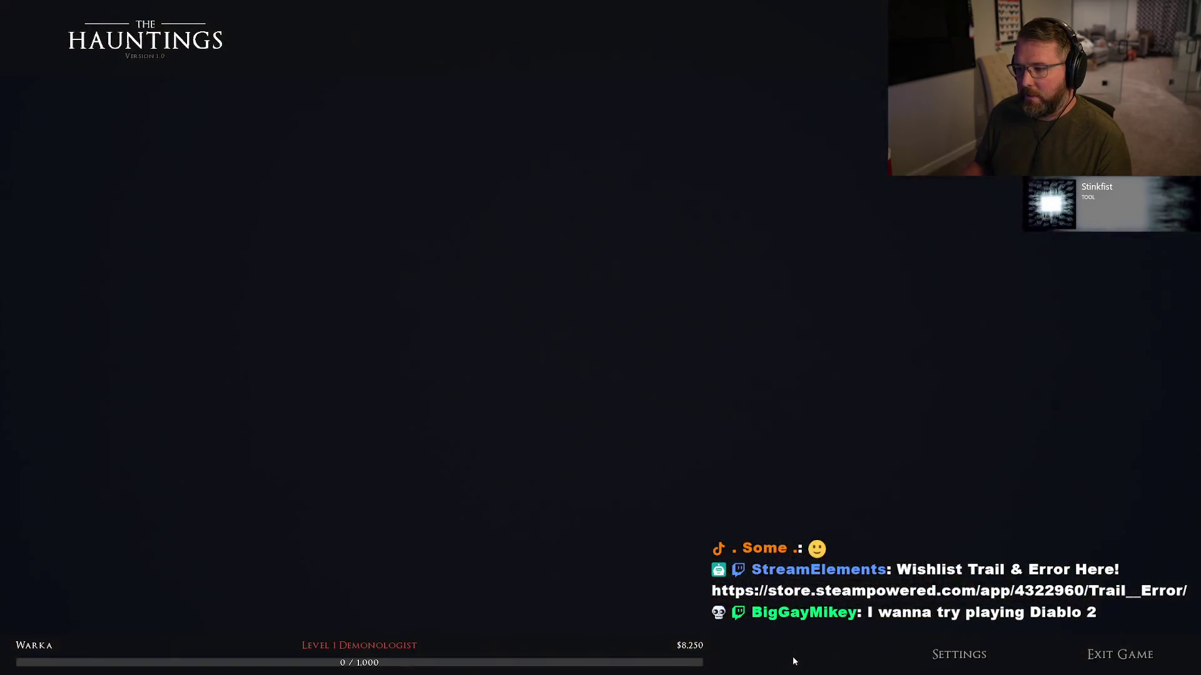
{"action": "left_click", "coordinate": [985, 210]}
{"action": "left_click", "coordinate": [598, 580]}
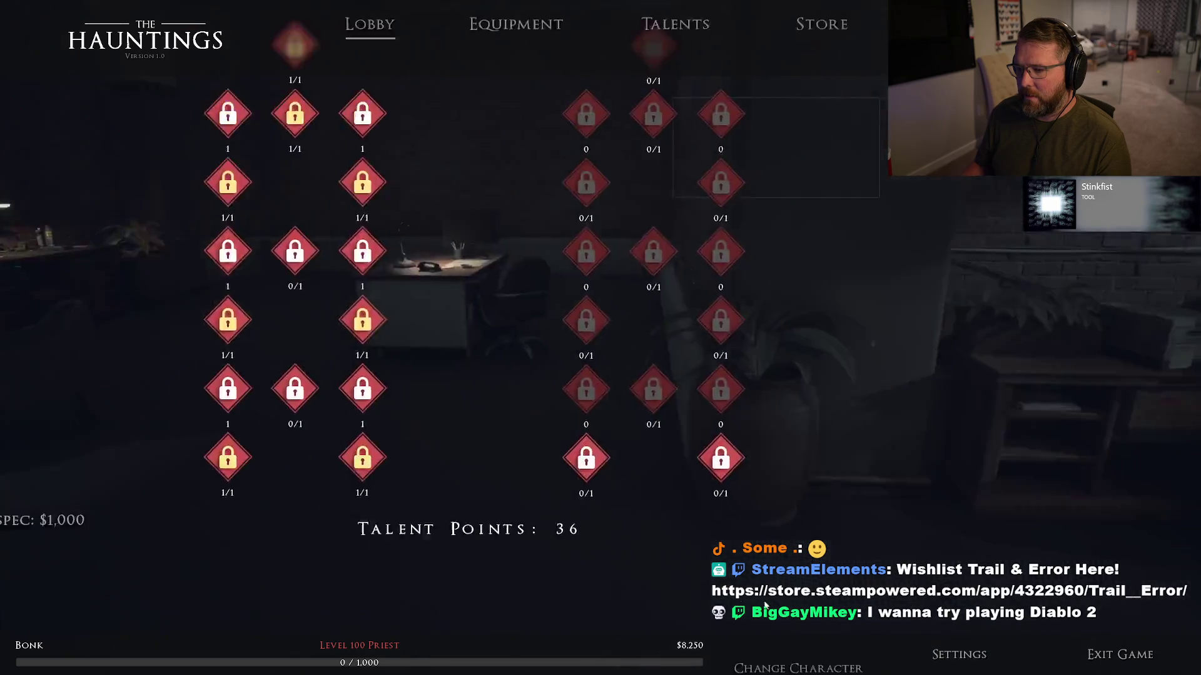
{"action": "left_click", "coordinate": [708, 62]}
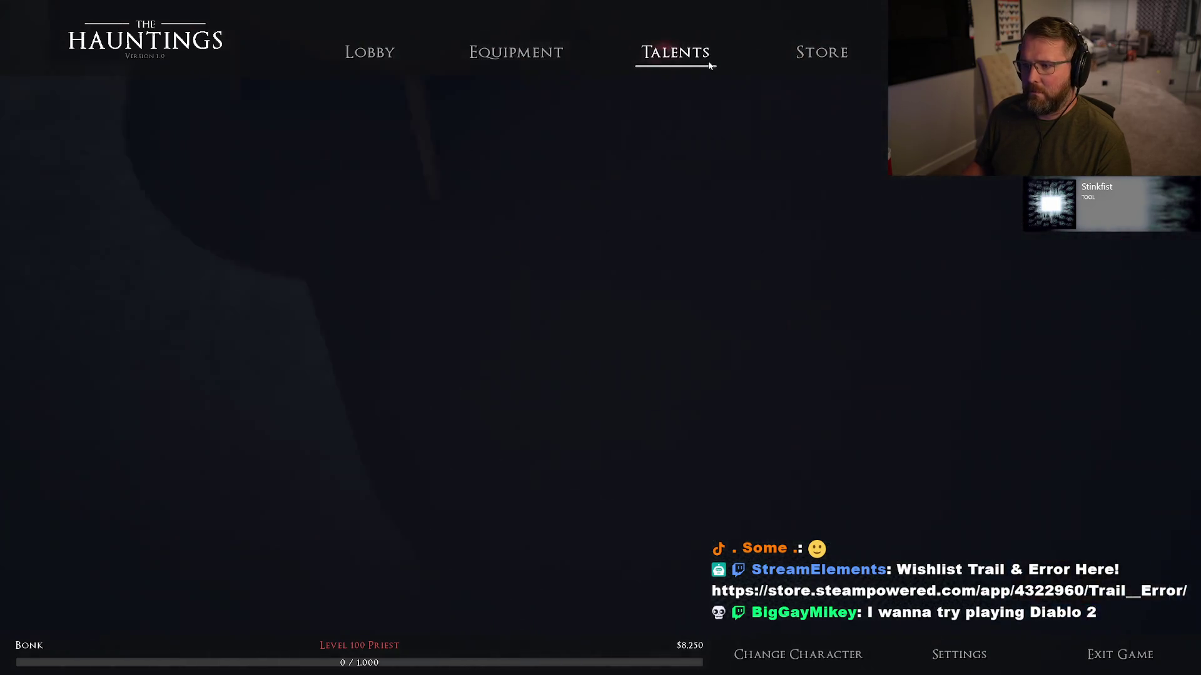
{"action": "left_click", "coordinate": [529, 62]}
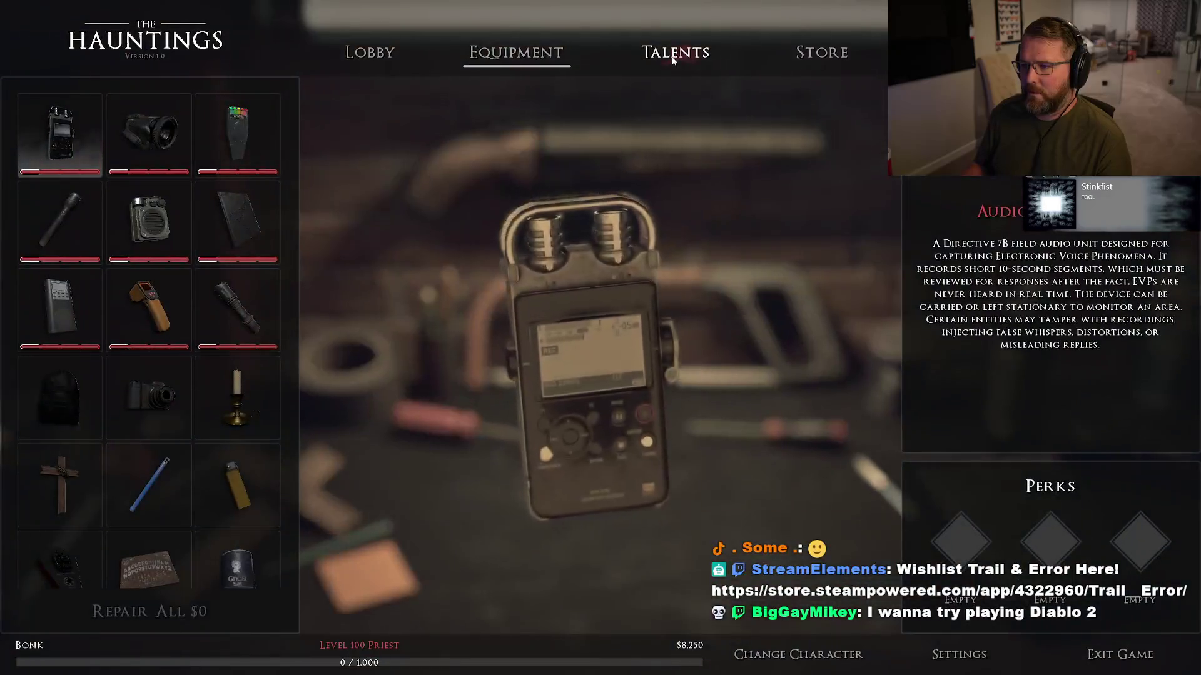
{"action": "left_click", "coordinate": [672, 59]}
Re-enter the lobby as the priest several times, confirm 36 talent points persist, and close the game.
{"action": "key", "text": "Escape"}
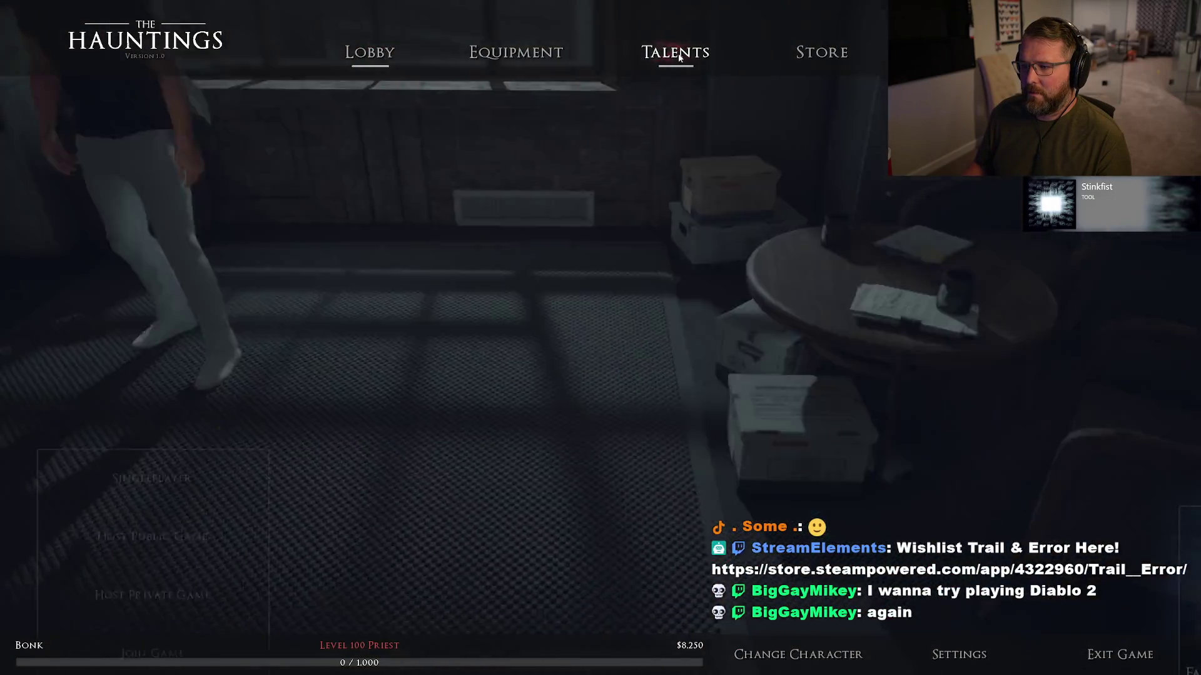
{"action": "left_click", "coordinate": [679, 55]}
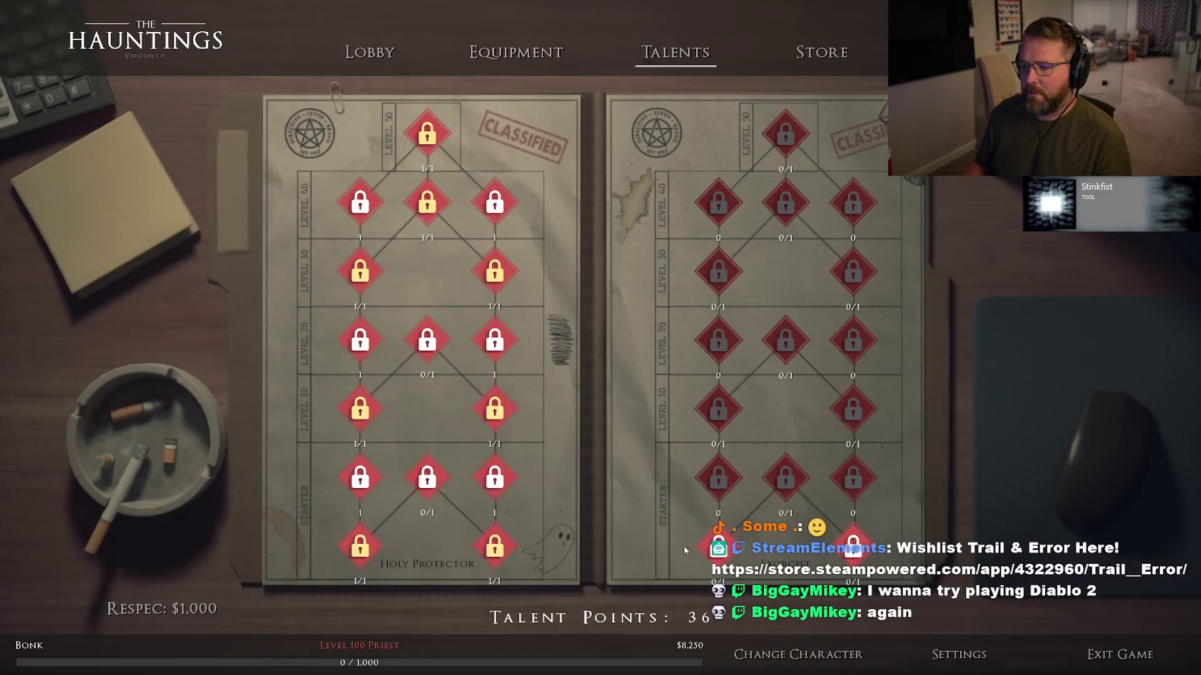
{"action": "left_click", "coordinate": [798, 655]}
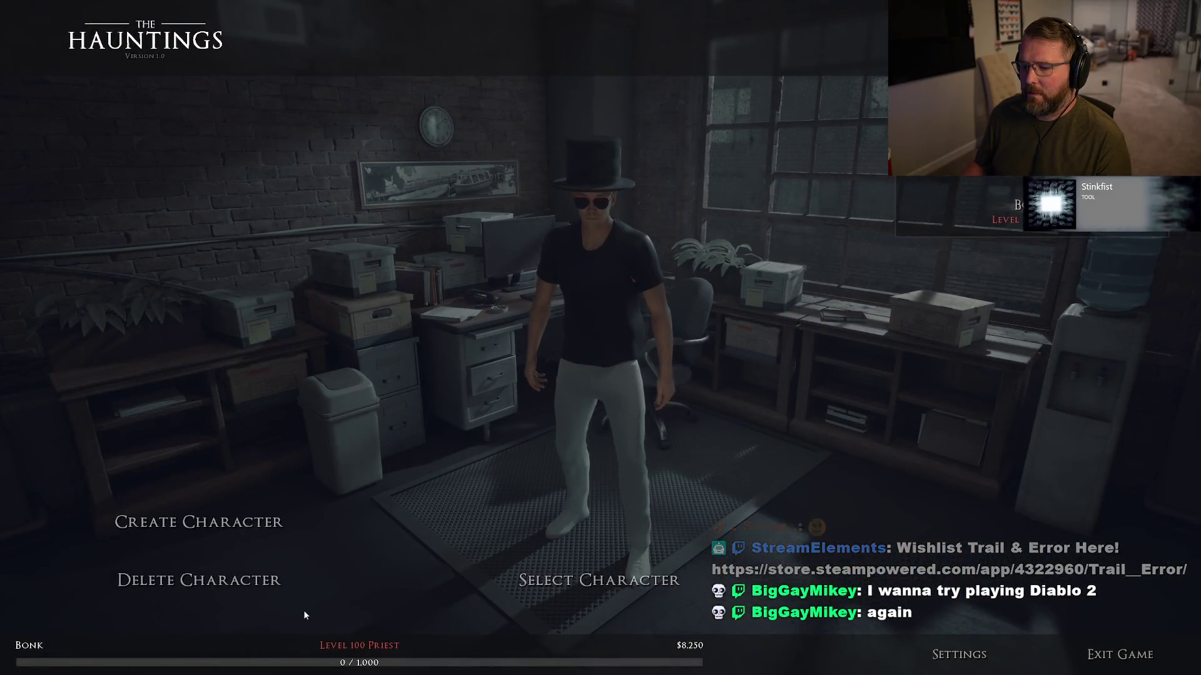
{"action": "left_click", "coordinate": [589, 580]}
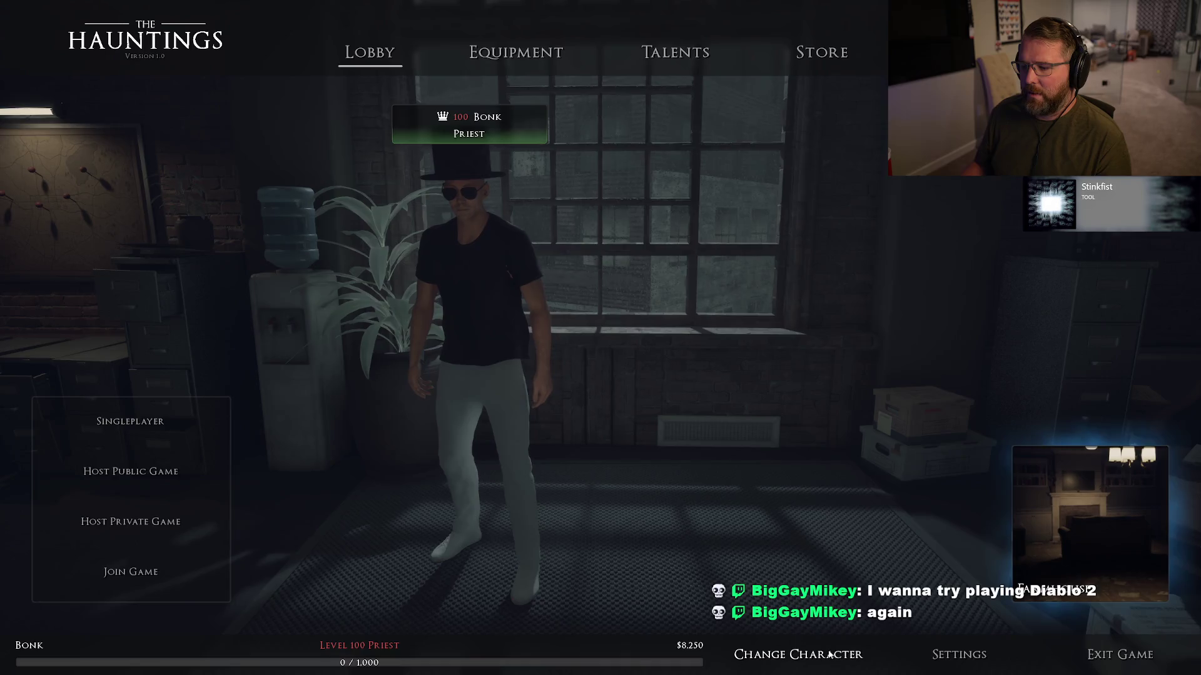
{"action": "left_click", "coordinate": [819, 654]}
{"action": "left_click", "coordinate": [618, 578]}
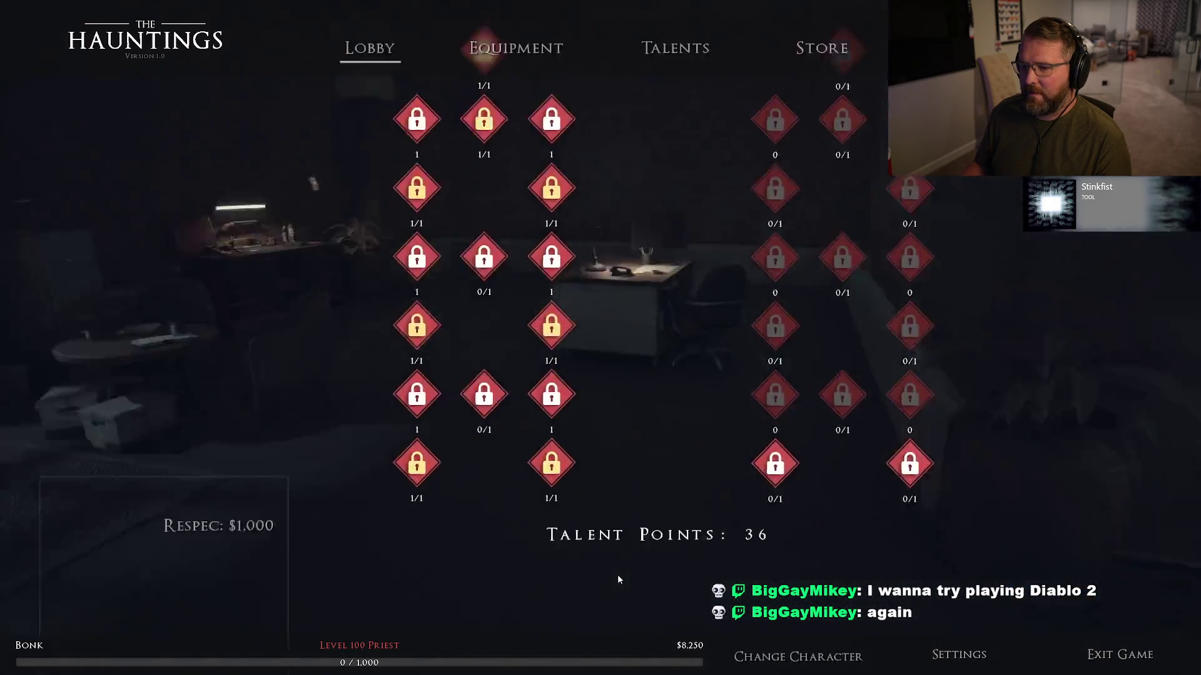
{"action": "left_click", "coordinate": [800, 663]}
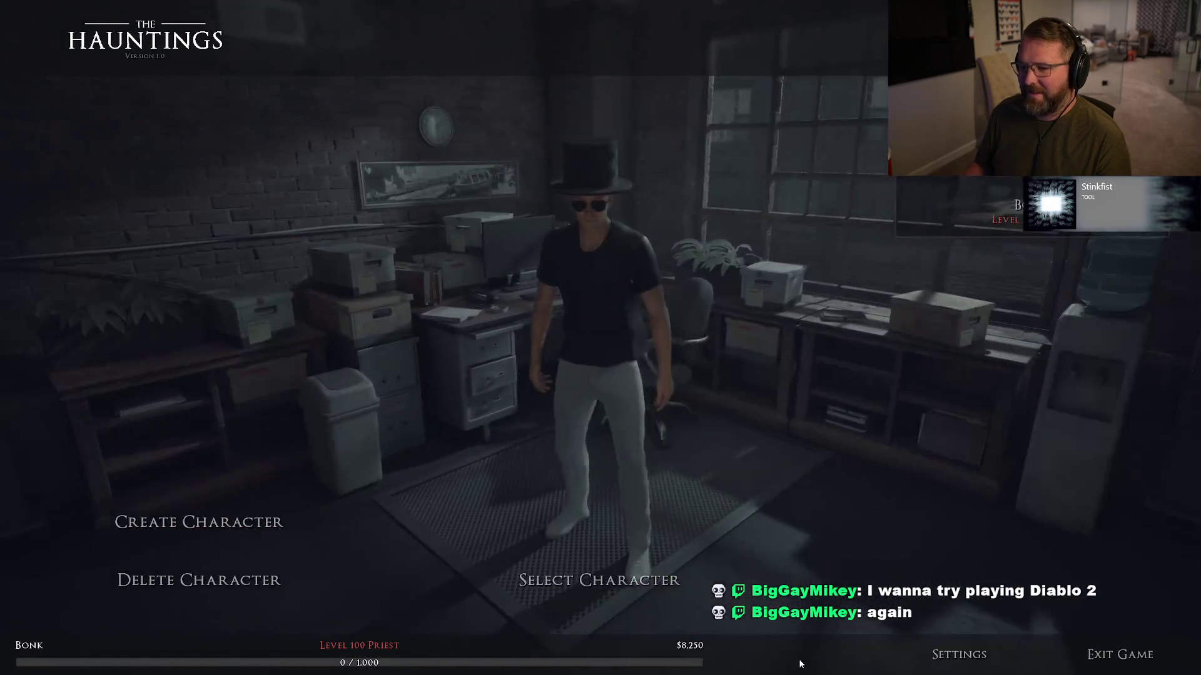
{"action": "left_click", "coordinate": [591, 582]}
{"action": "left_click", "coordinate": [675, 53]}
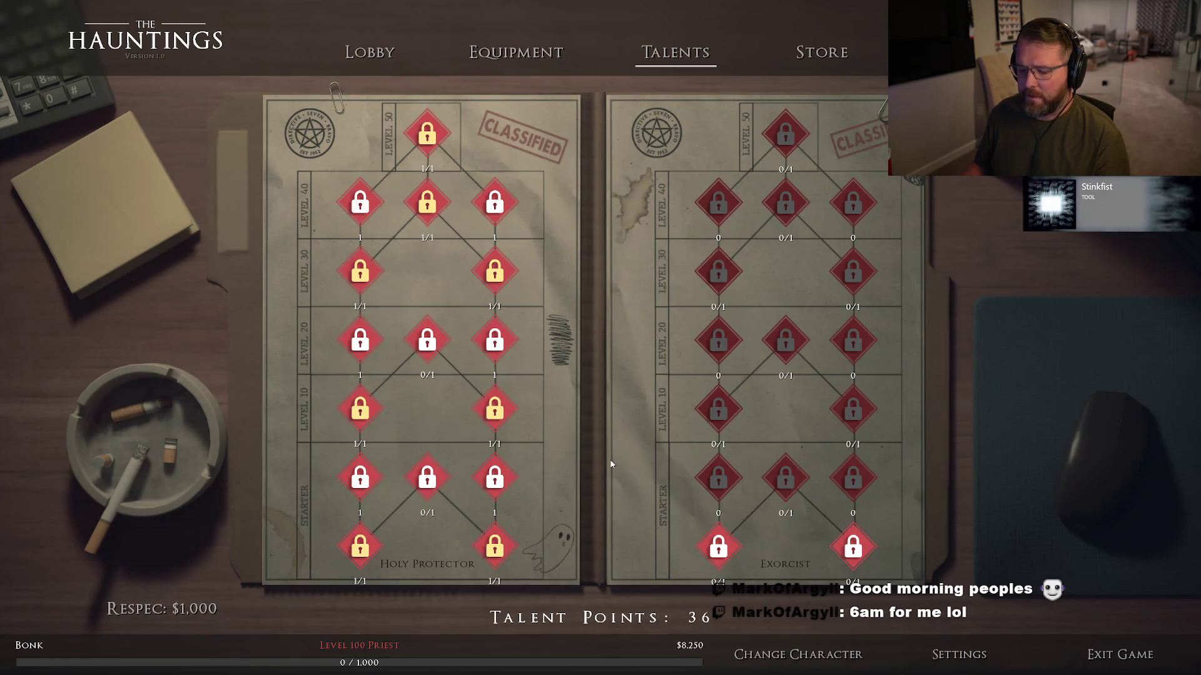
{"action": "key", "text": "Escape"}
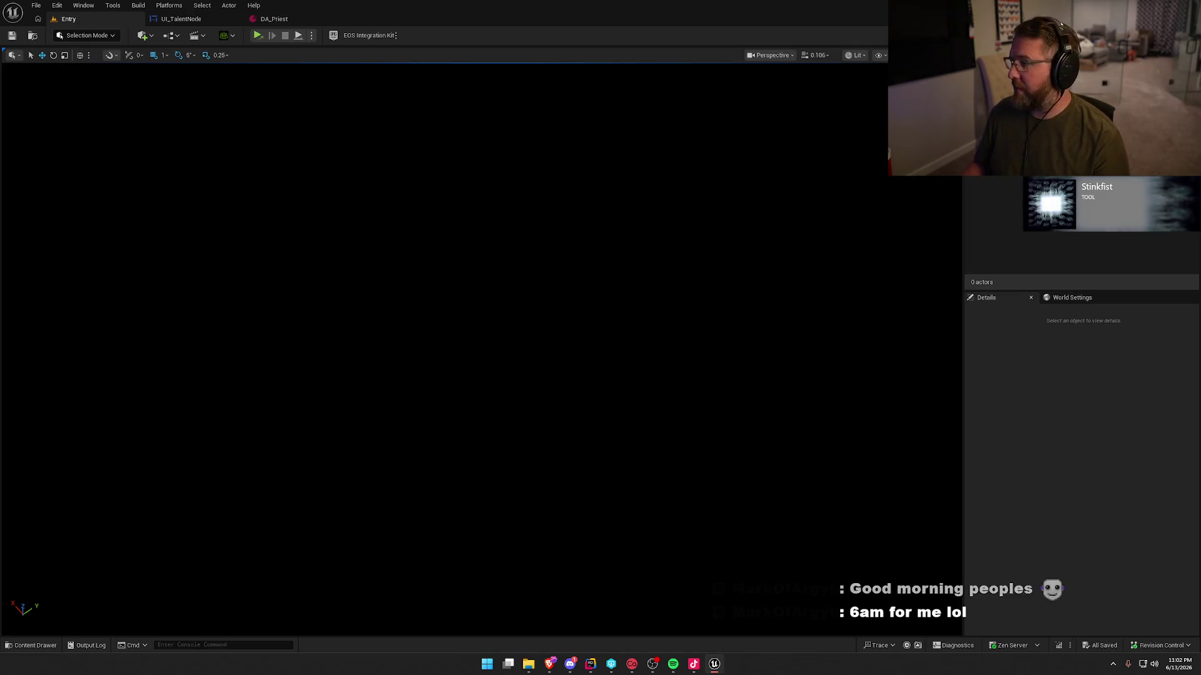
Close the Unreal Editor and hide Rider's Claude terminal panel, leaving the empty editor area.
{"action": "key", "text": "alt+F4"}
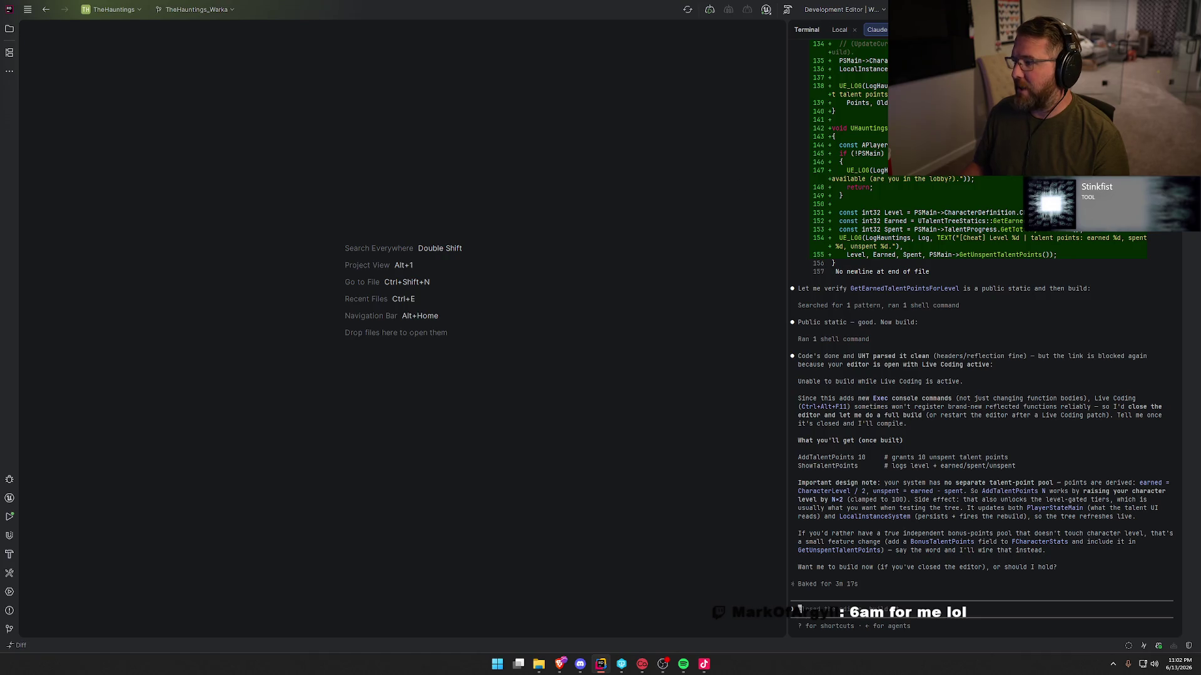
{"action": "key", "text": "alt+F12"}
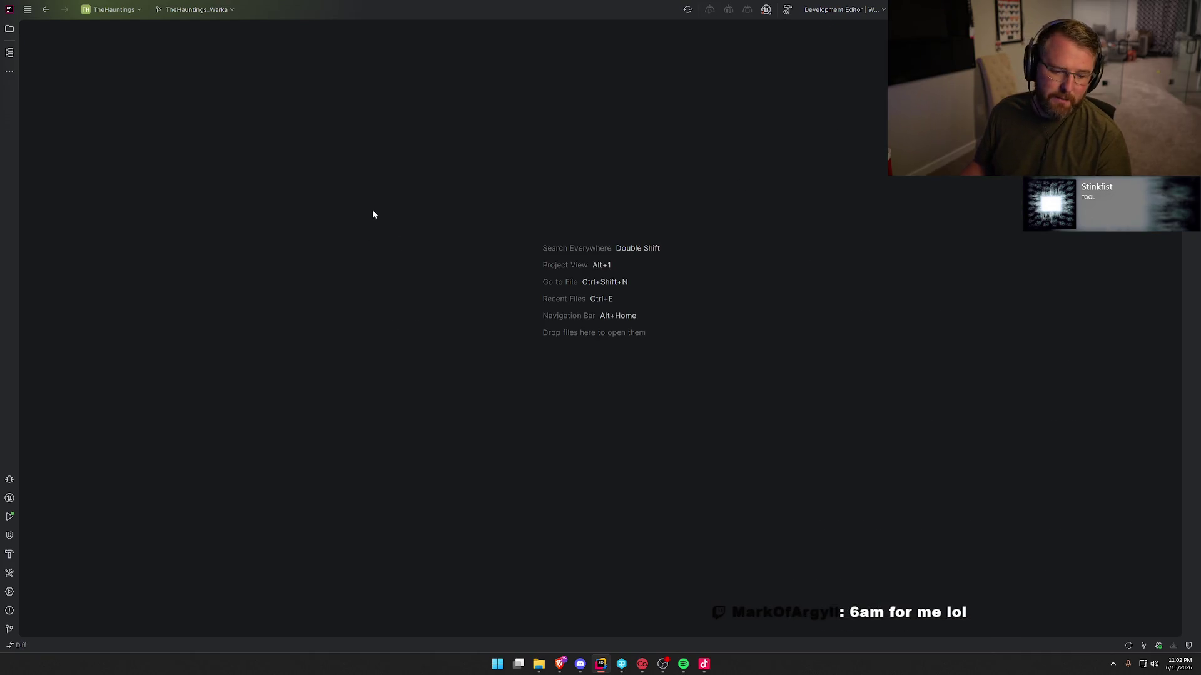